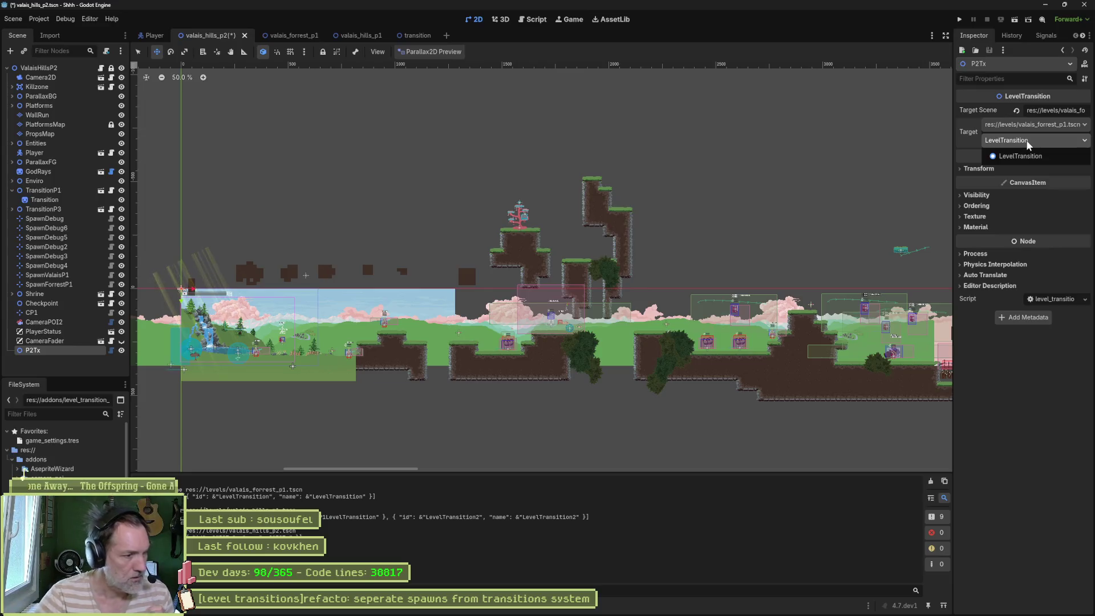
Step: Point P2Tx at valais_hills_p1.tscn's P1LevelTransition, then save and close valais_hills_p2
left_click(1029, 145)
left_click(1049, 124)
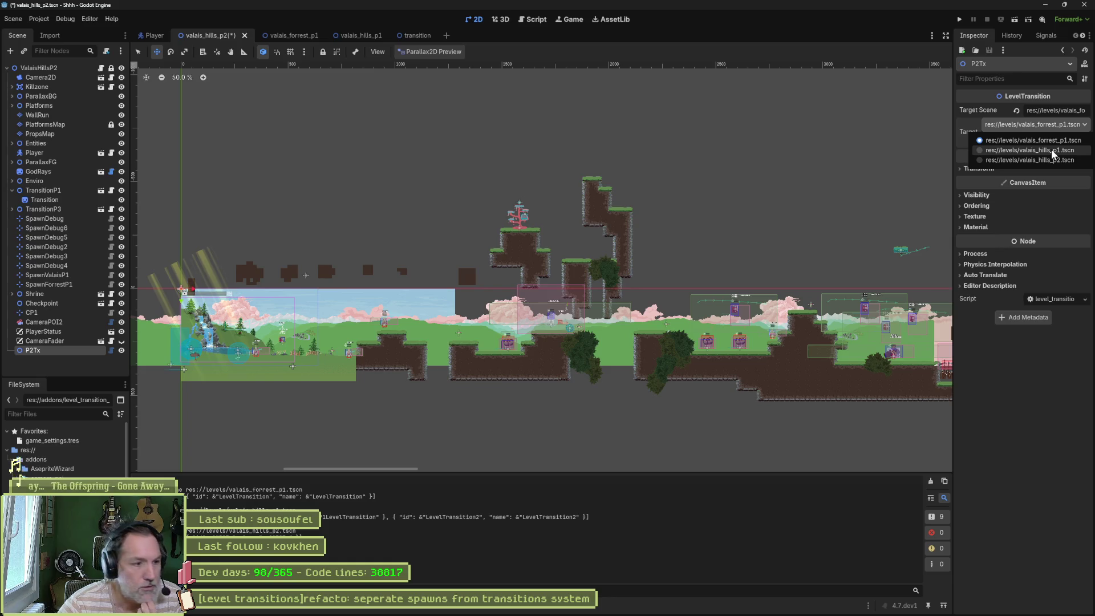
left_click(1053, 152)
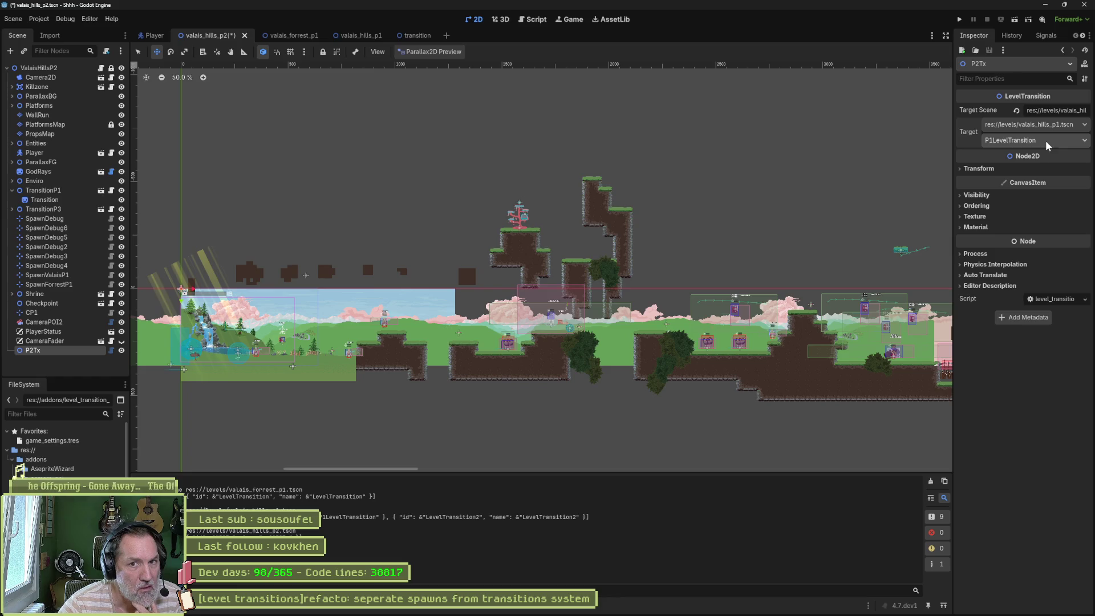
left_click(1009, 143)
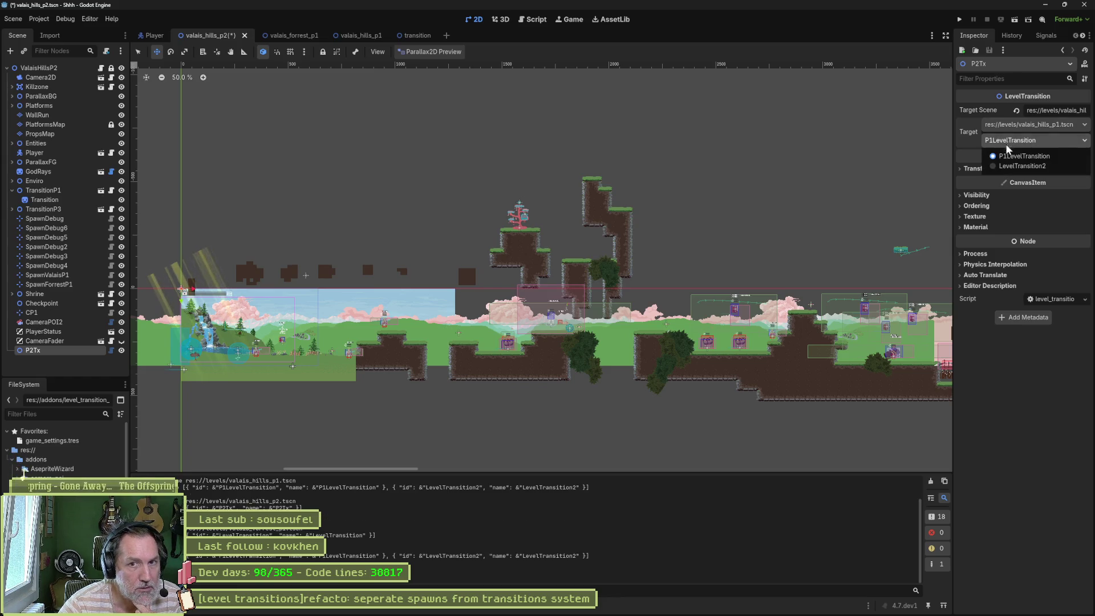
left_click(1025, 437)
key("ctrl+s")
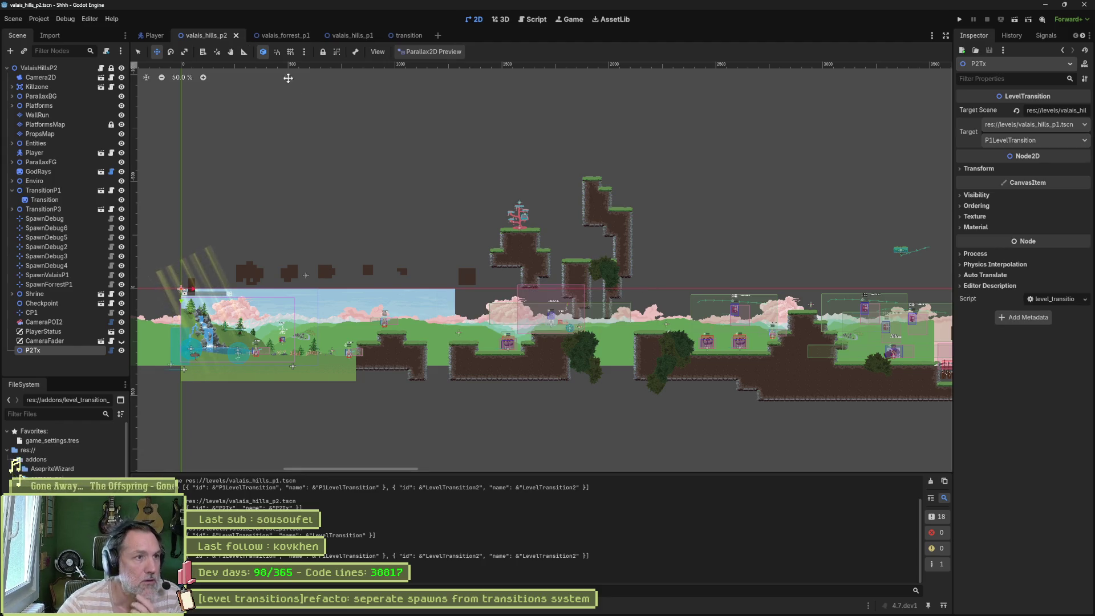
middle_click(204, 35)
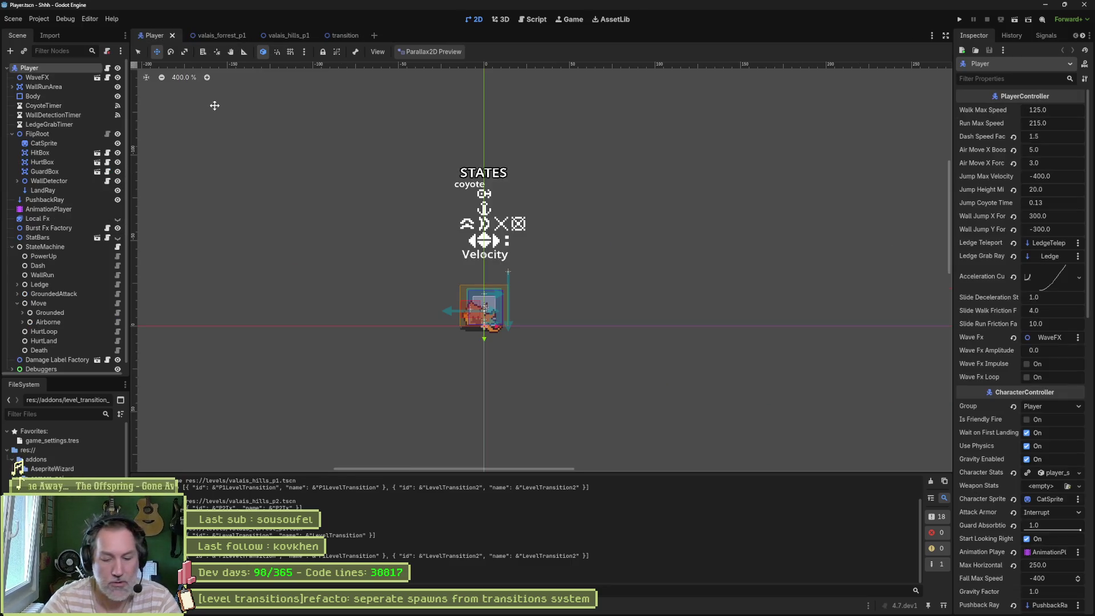
Step: Reopen valais_hills_p2.tscn via quick open with 'p2', reselect P2Tx, and clear the Output log
key("shift+alt+o")
type("p2")
key("Return")
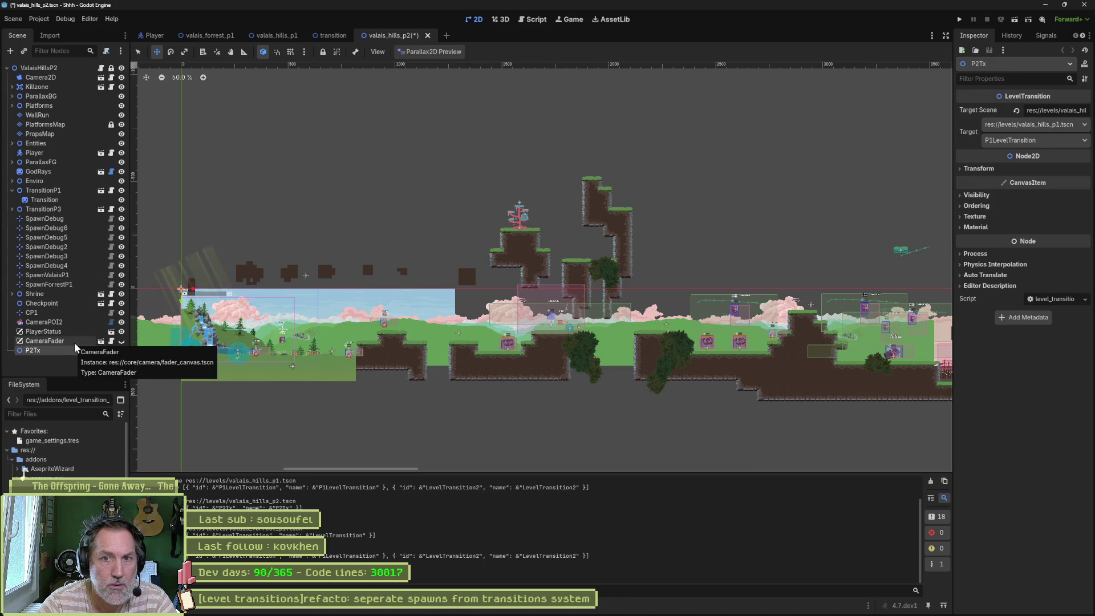
left_click(74, 342)
left_click(74, 350)
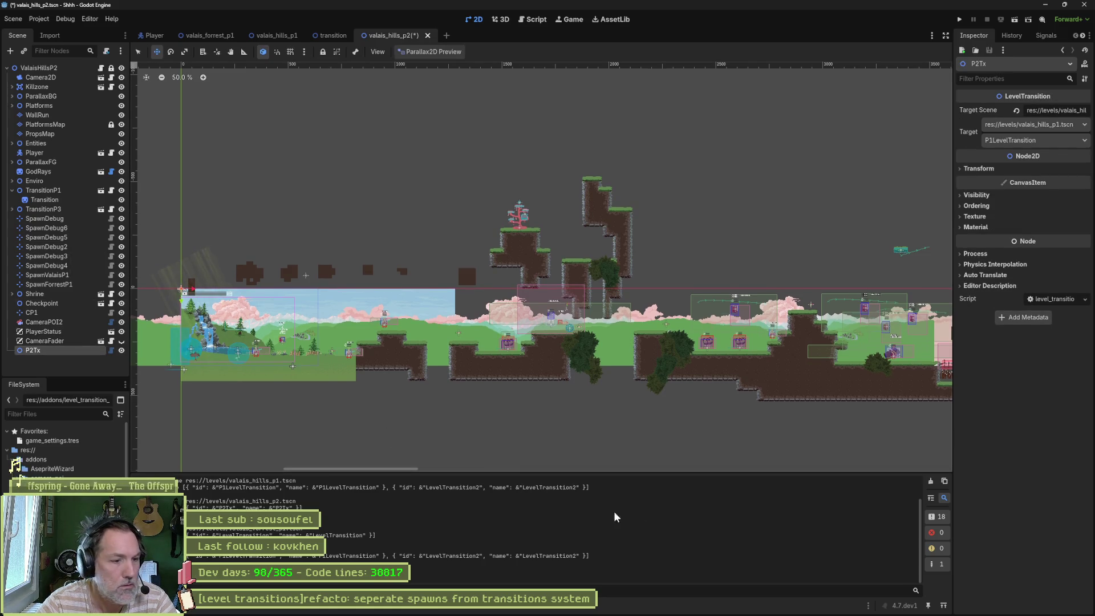
left_click(931, 481)
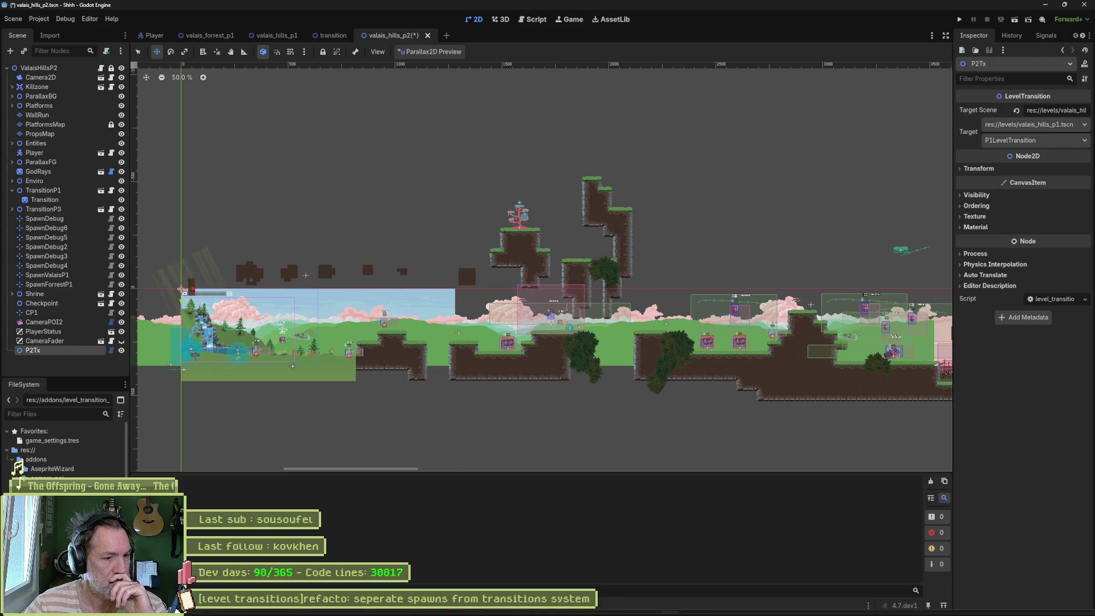
Step: In Fork, review the level_transition_property.gd and level_transition_scanner.gd diffs, scrolling through the property script
left_click(633, 608)
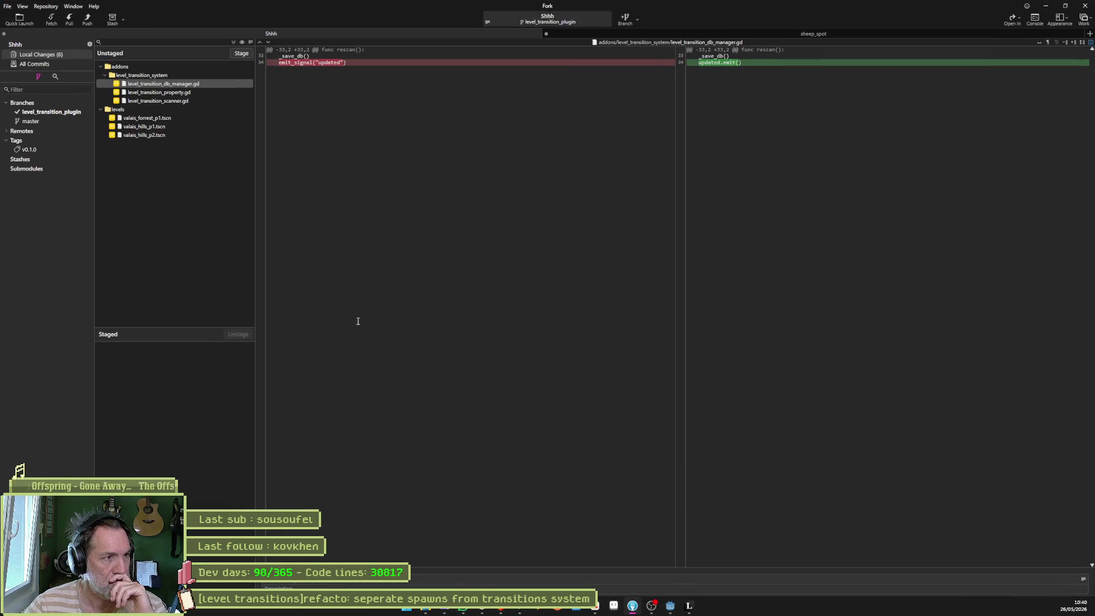
left_click(175, 92)
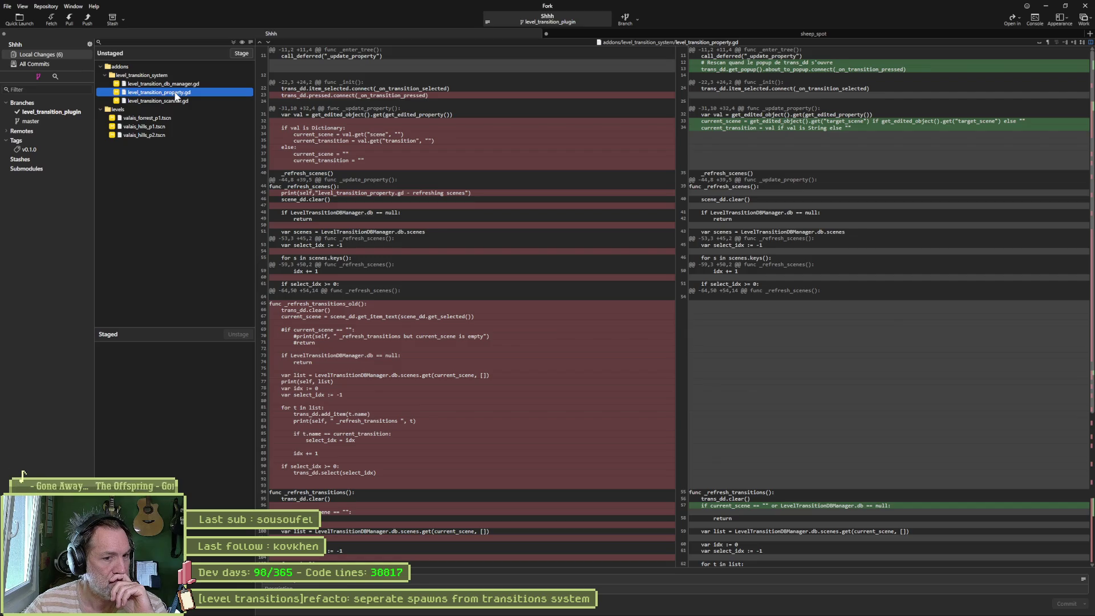
left_click(177, 101)
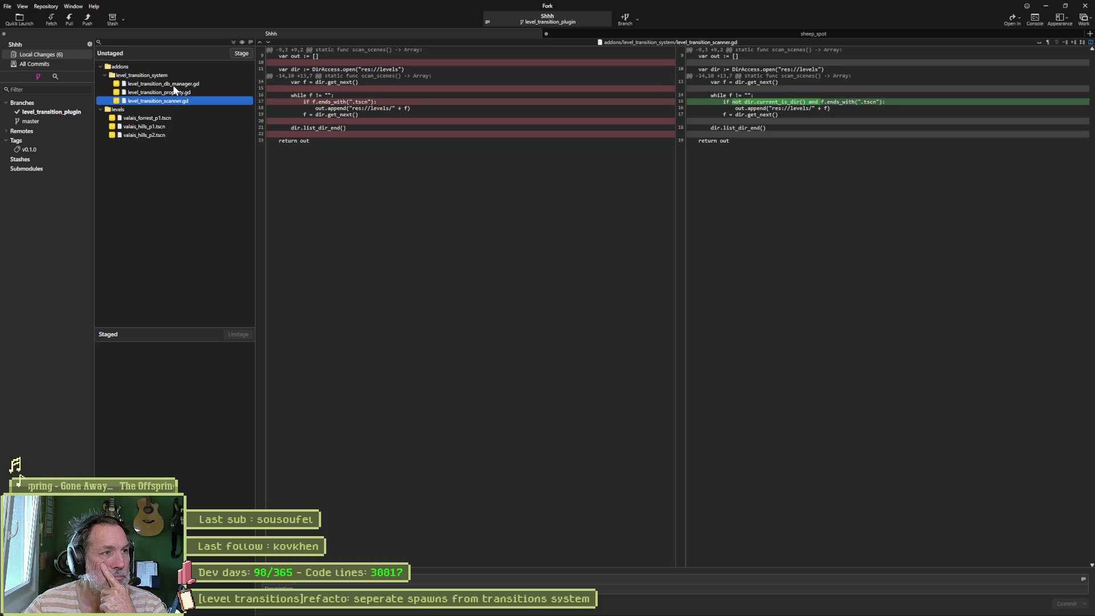
key("Up")
key("Up")
left_click(174, 93)
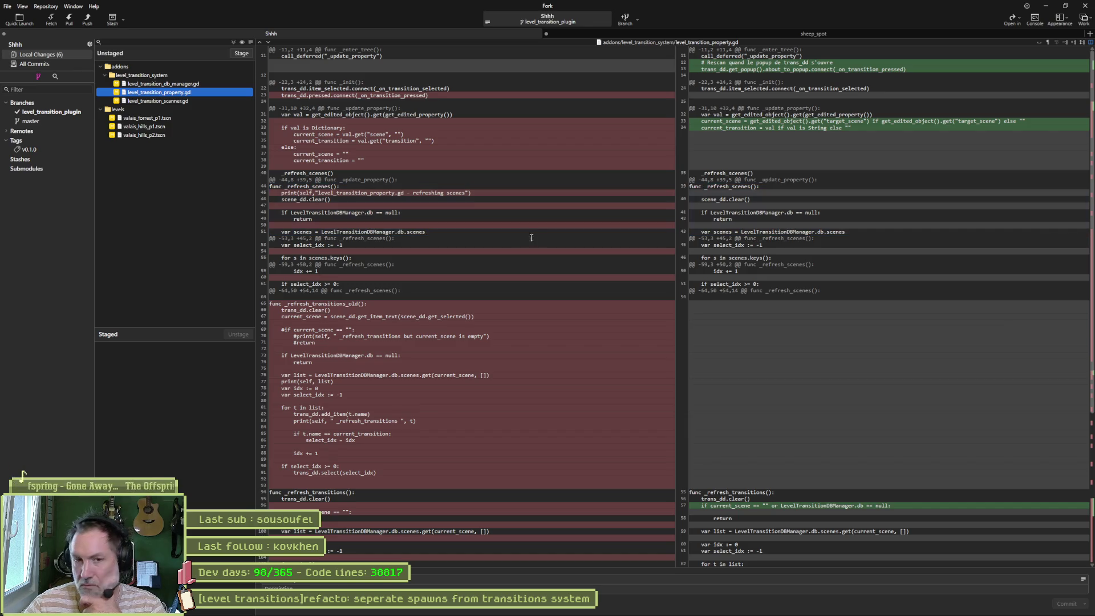
scroll(922, 311, "down", 5)
scroll(923, 311, "down", 2)
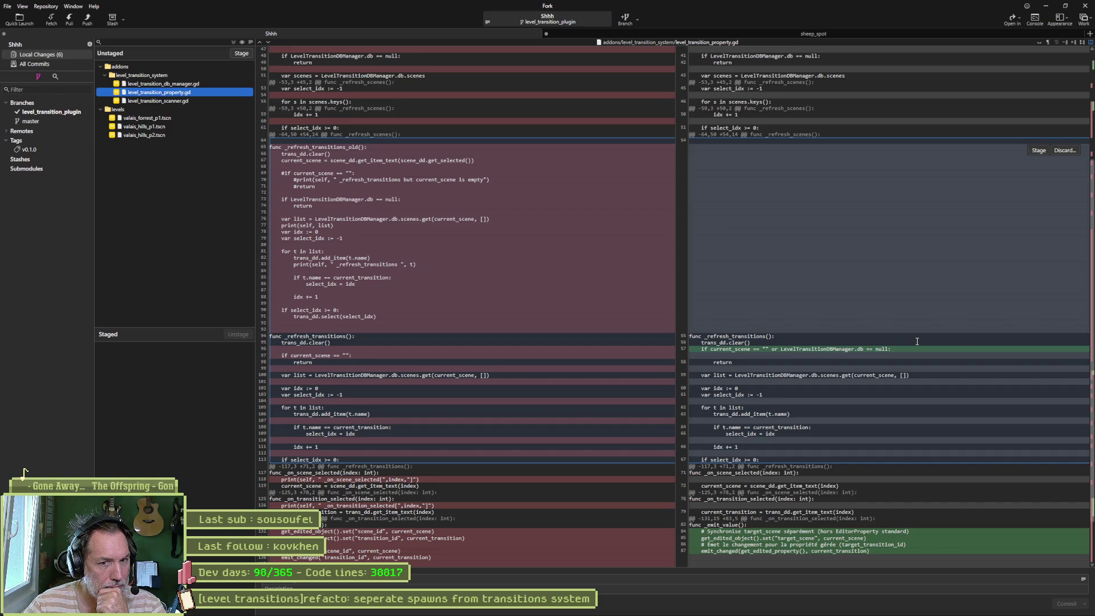
scroll(917, 341, "down", 3)
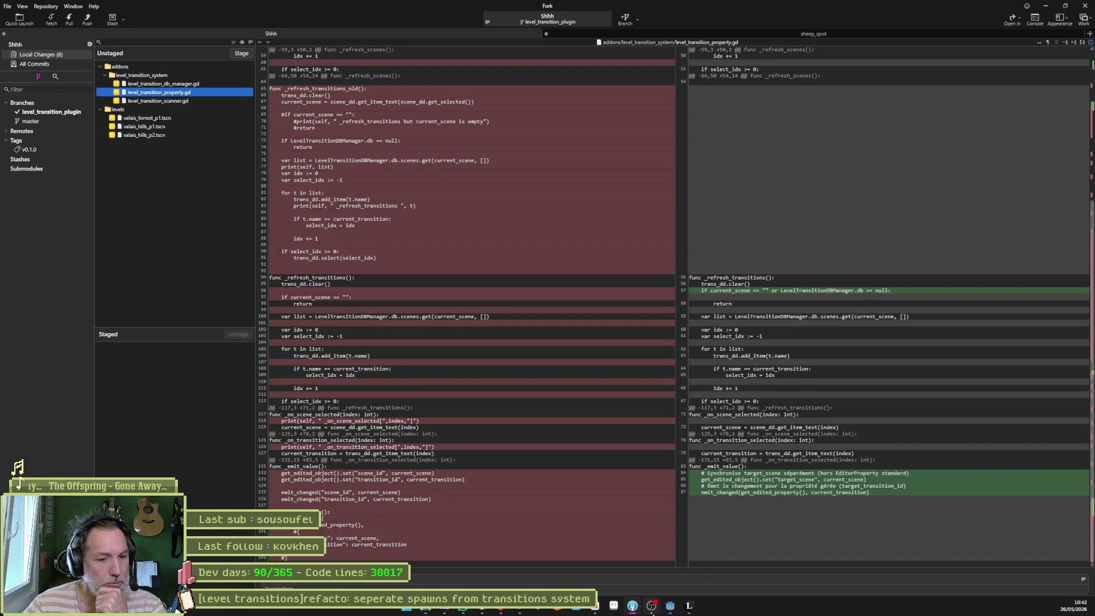
left_click(670, 606)
Step: Open level_transition_property.gd in the script editor at its _emit_value function
key("ctrl+F3")
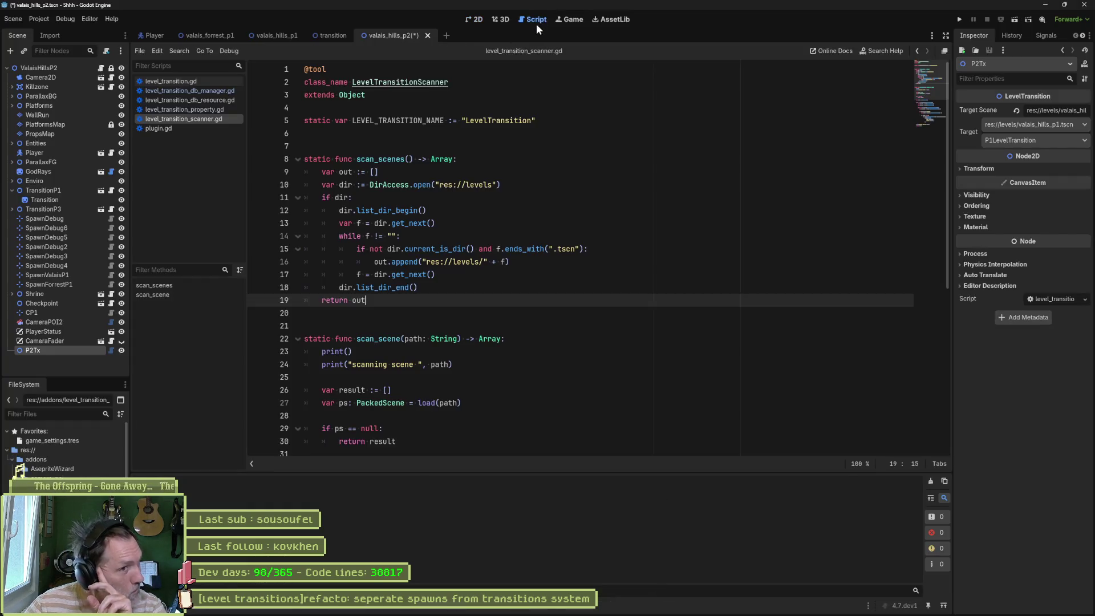
left_click(194, 109)
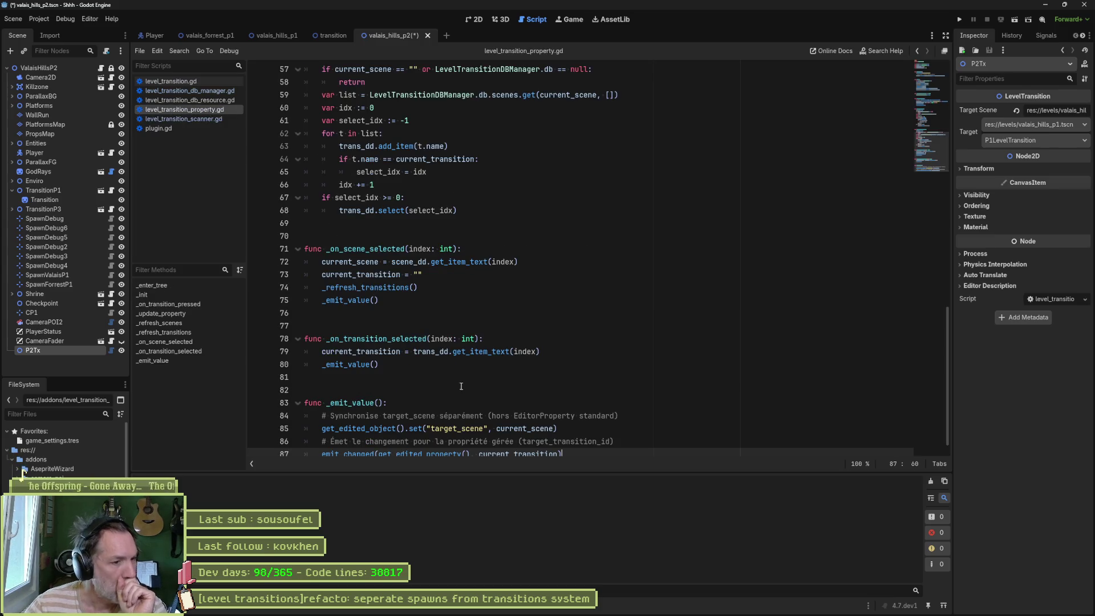
left_click(163, 362)
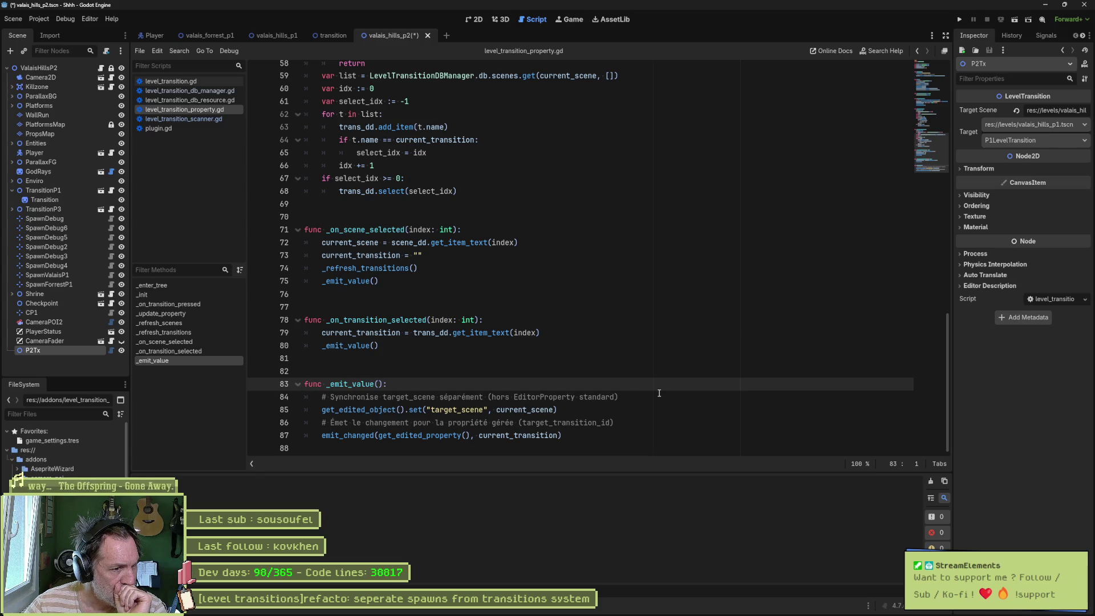
Step: Inspect the target_scene assignment on line 85 and the current_transition usage on line 87
left_click_drag(567, 410, 317, 410)
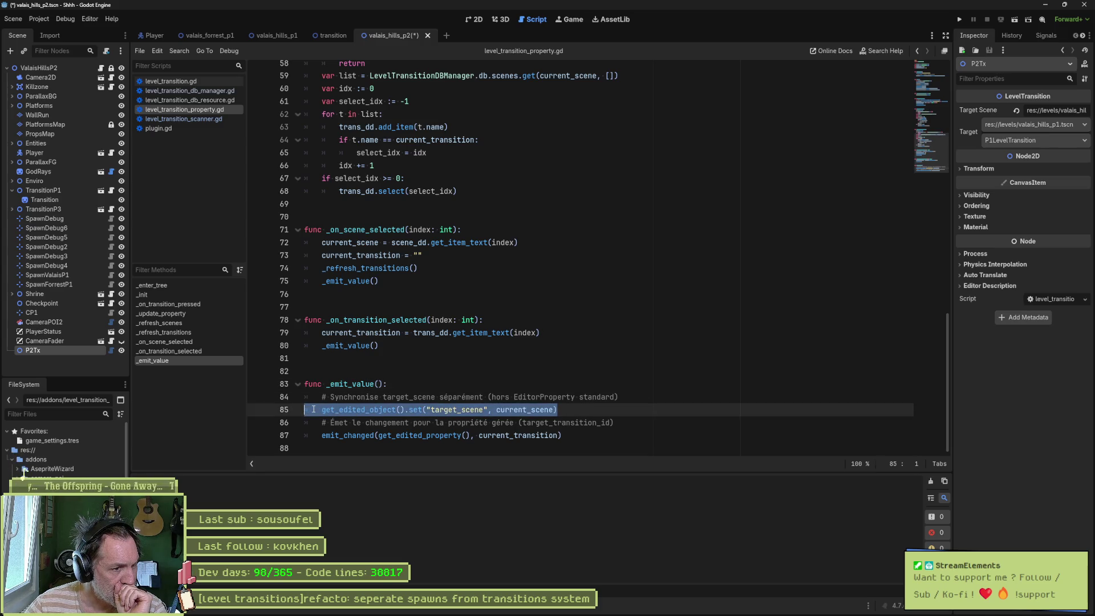
left_click(510, 411)
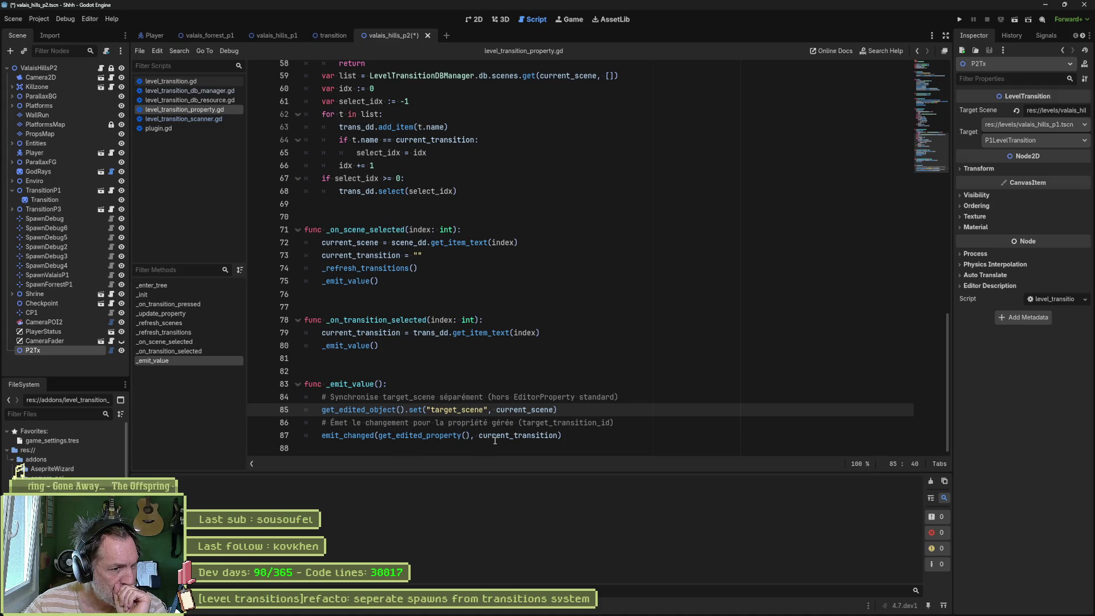
mouse_move(494, 441)
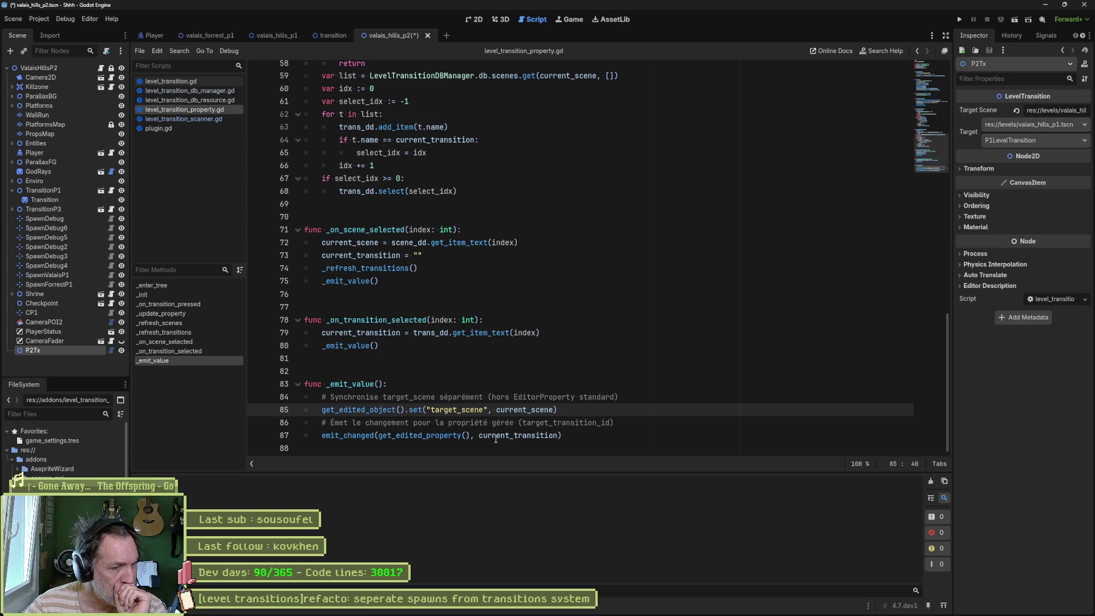
left_click(502, 435)
double_click(501, 436)
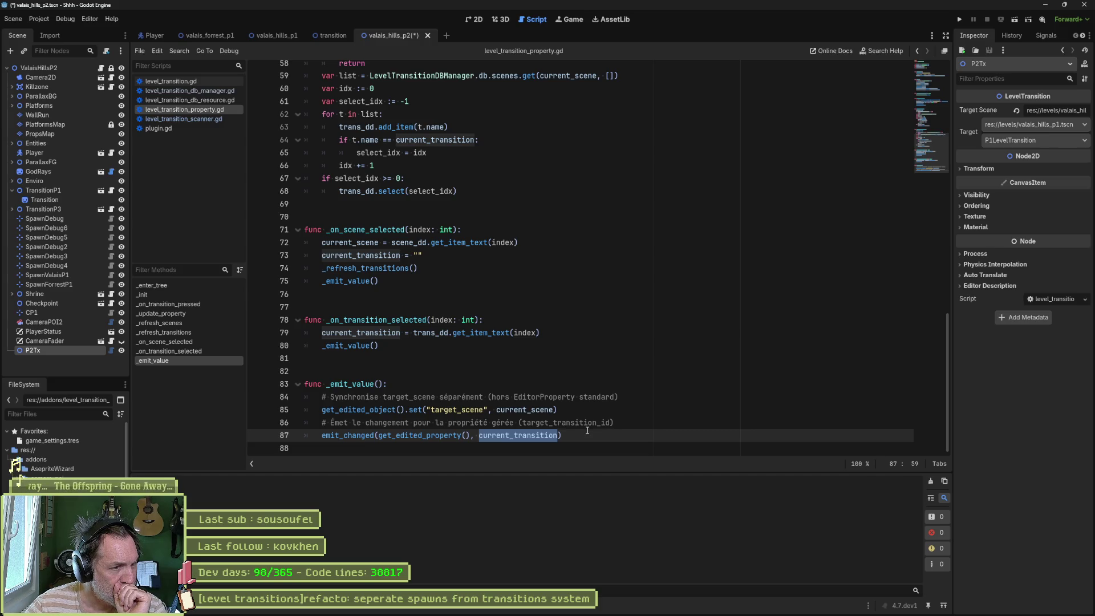
left_click(609, 371)
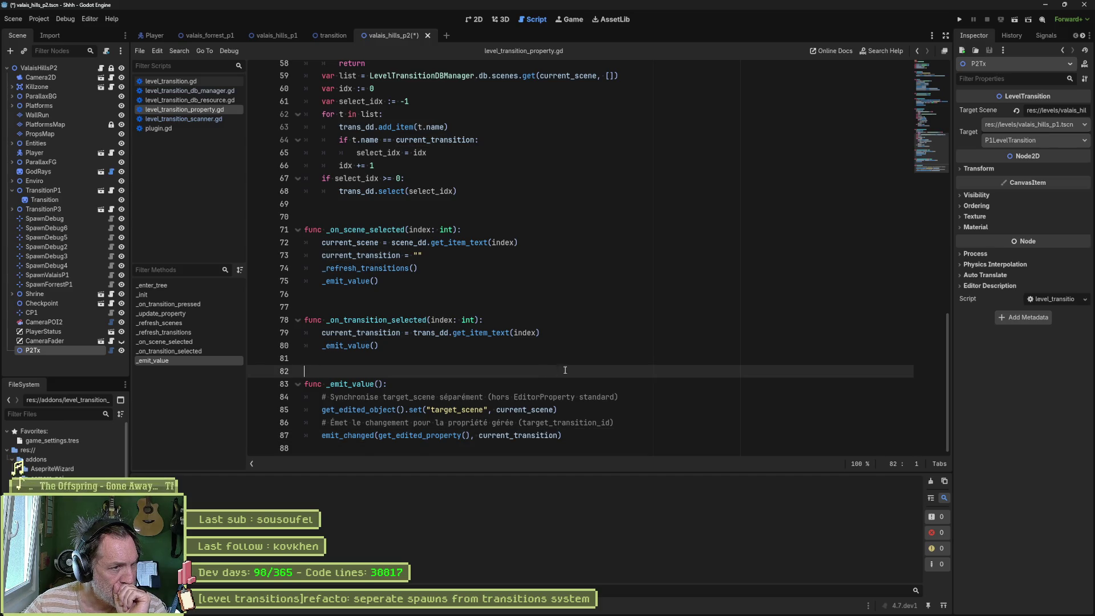
scroll(610, 356, "up", 5)
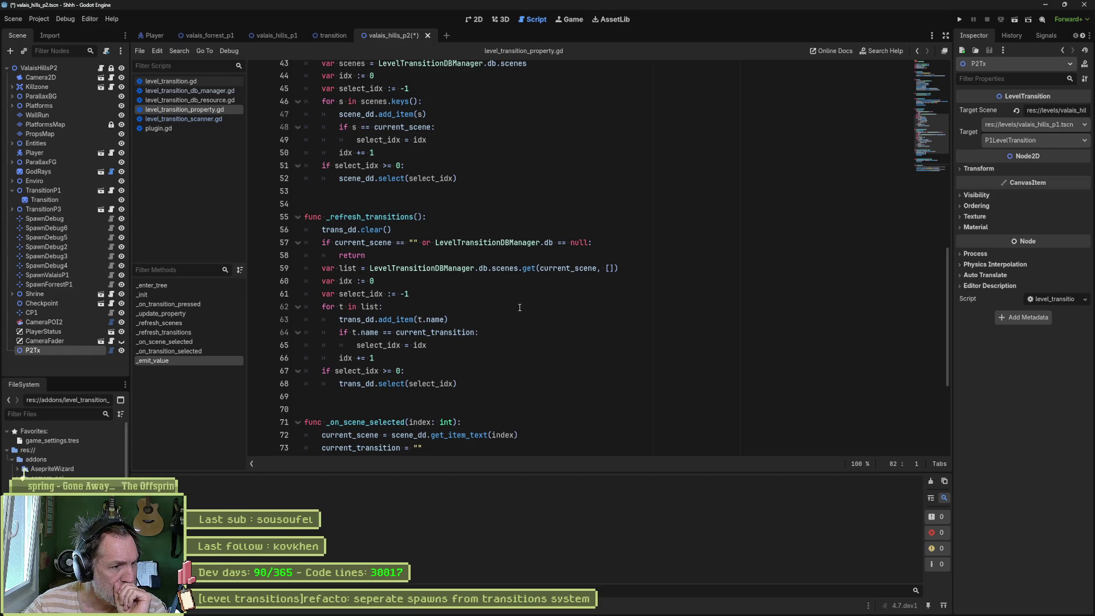
Step: Scroll back up to _update_property, then open the plugin's plugin.cfg
scroll(520, 307, "up", 4)
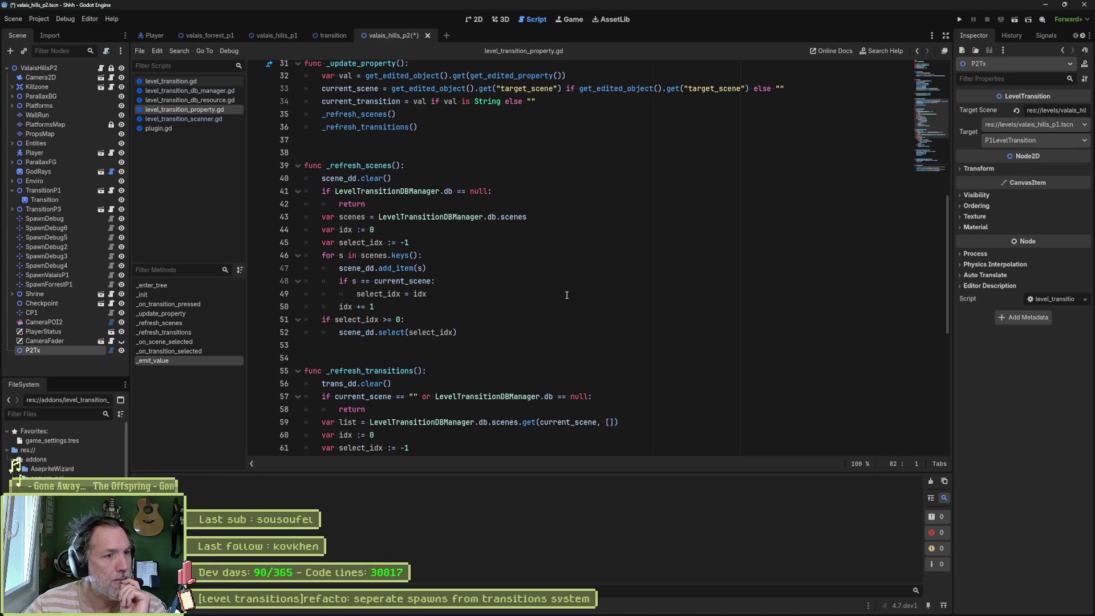
scroll(563, 286, "up", 4)
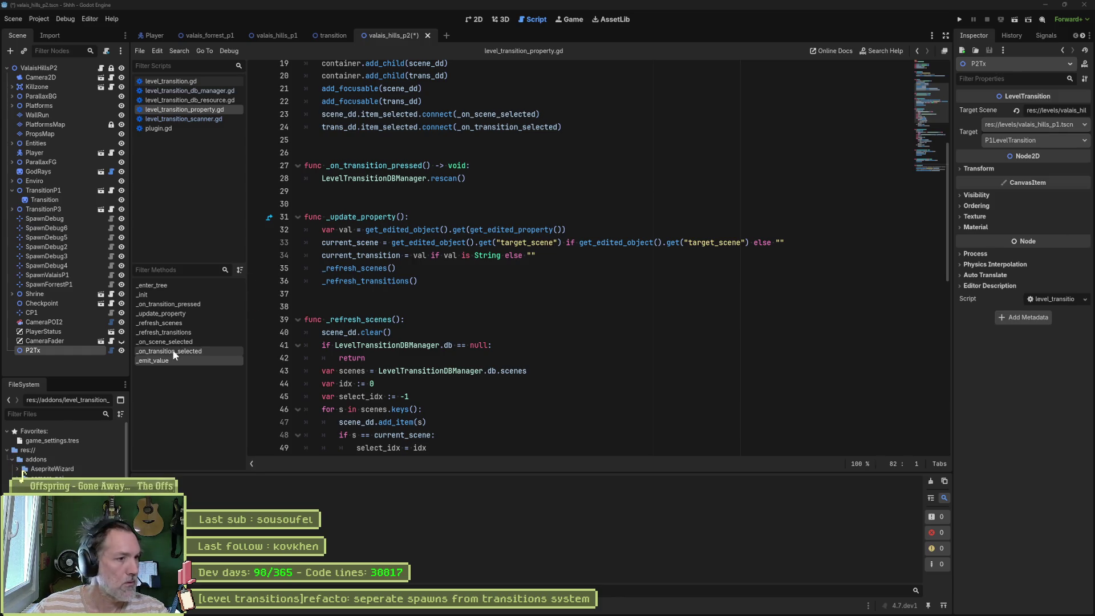
double_click(52, 547)
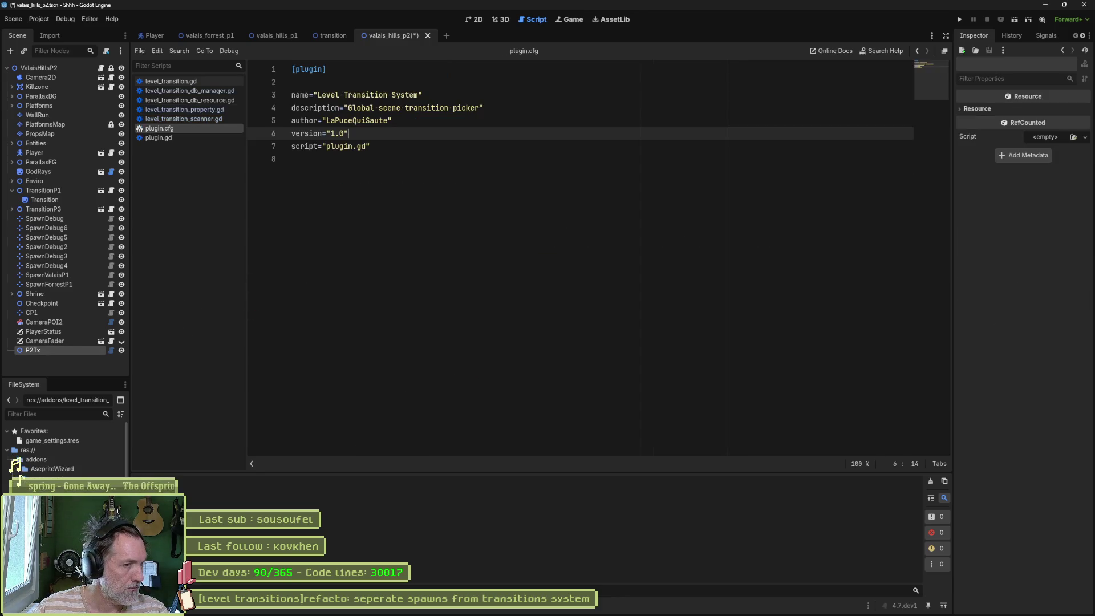
Step: Add icon="res://addons/level_transition_system/icon.svg" on line 8 of plugin.cfg and save
left_click(405, 158)
type("icon=\"res://addons/level_transition_system/icon.svg\"")
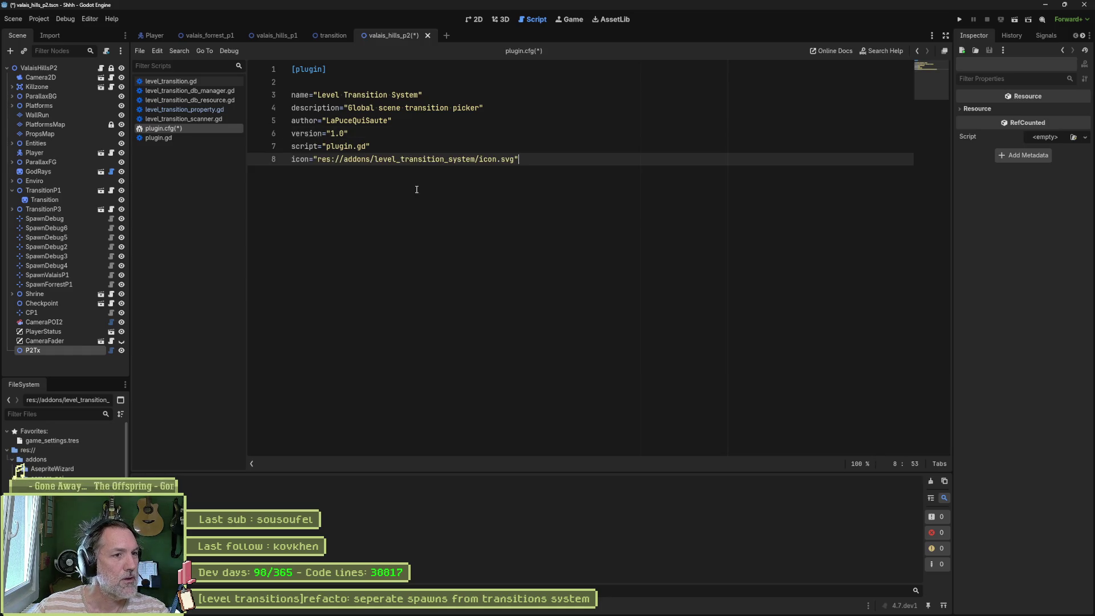
key("ctrl+s")
mouse_move(464, 606)
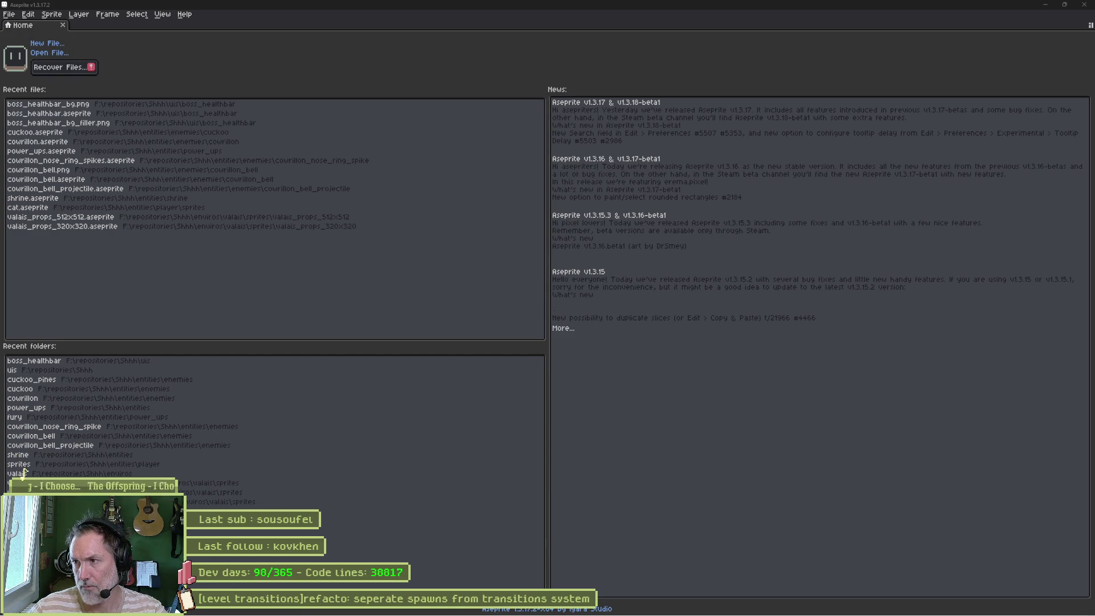
mouse_move(425, 613)
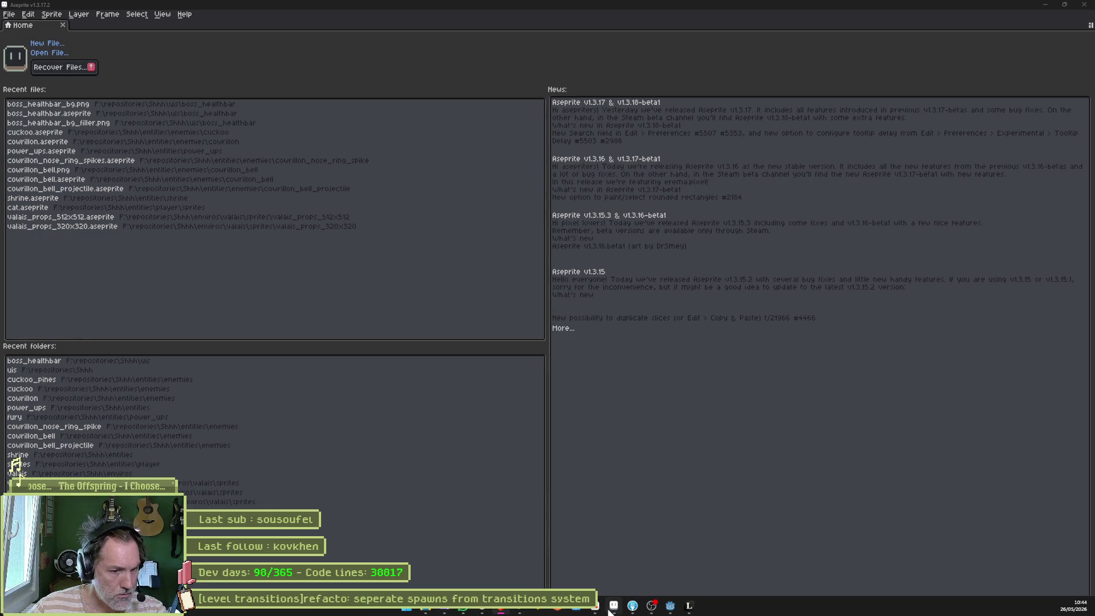
left_click(670, 606)
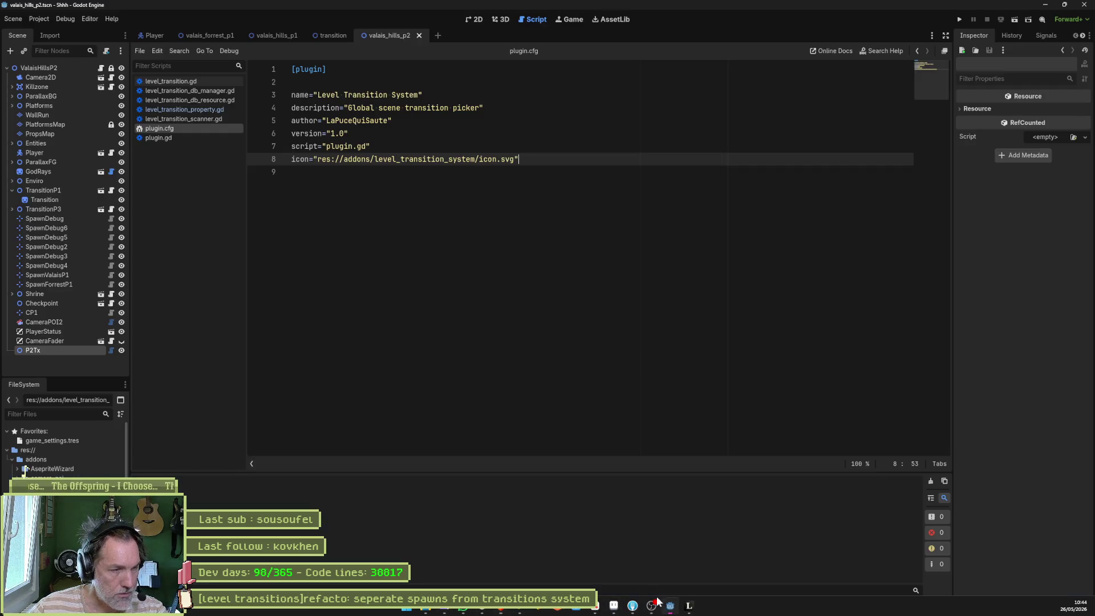
Step: In plugin.gd's _enter_tree, add var icon = preload("res://addons/level_transition_system/icon.svg")
left_click(179, 138)
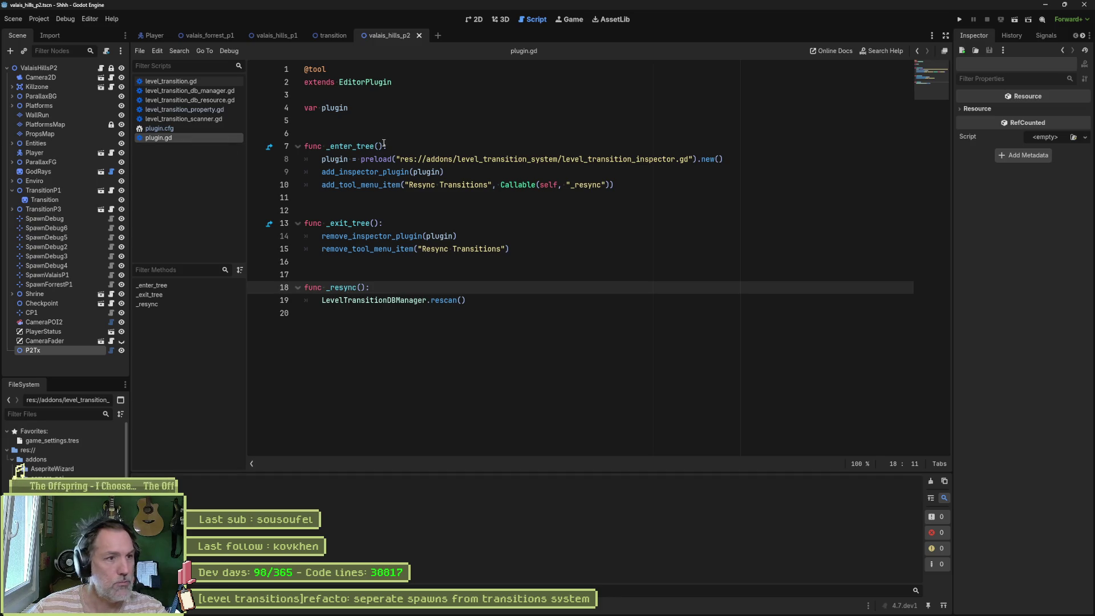
left_click(707, 160)
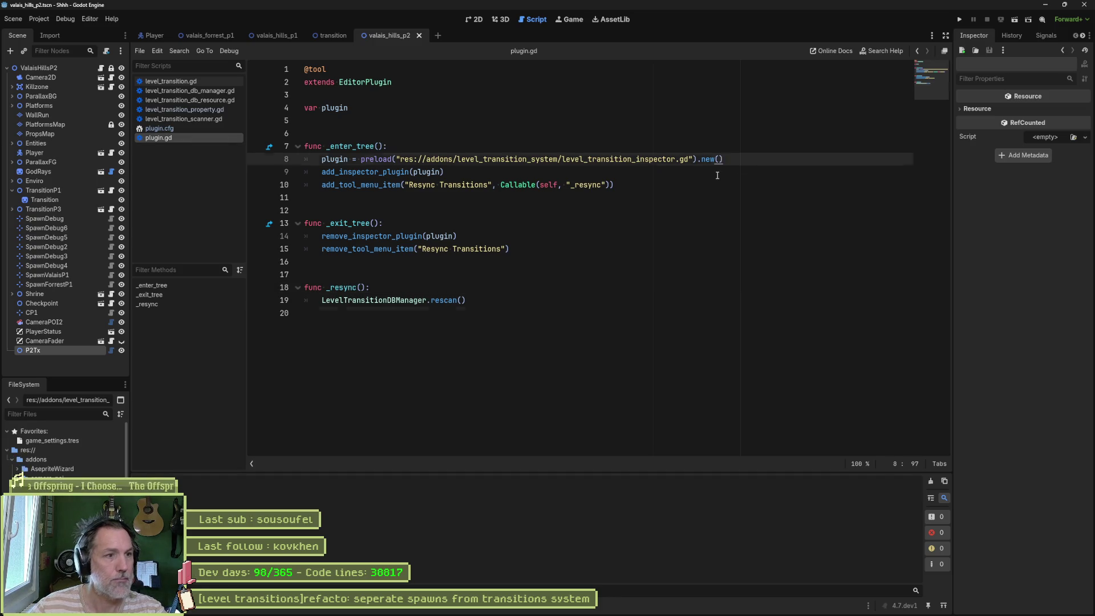
key("ctrl+End")
left_click_drag(718, 149, 730, 154)
key("Home")
key("Home")
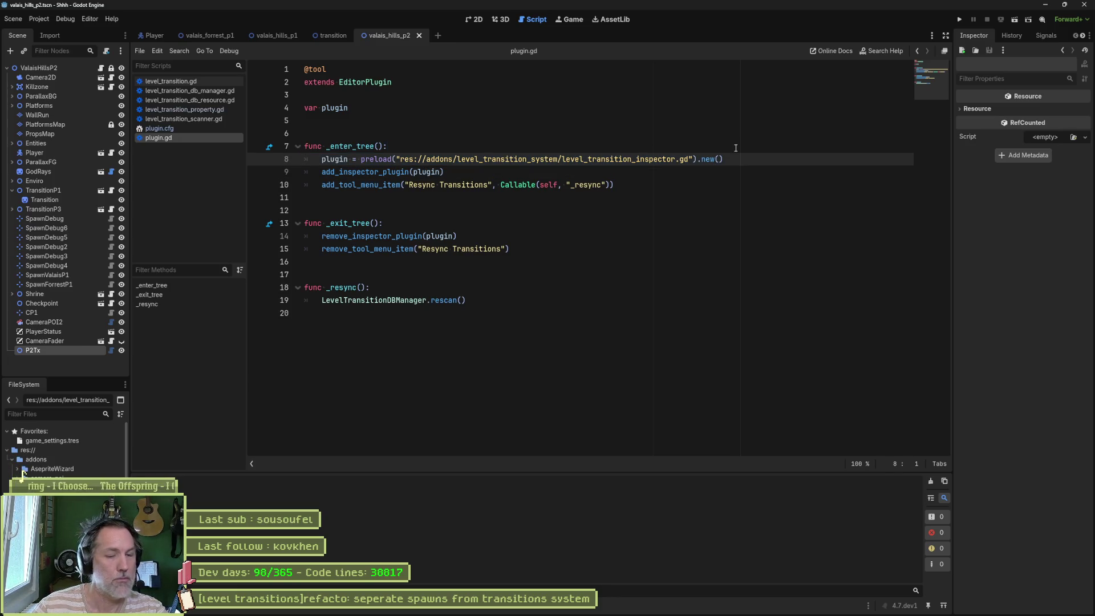
type("var icon = preload(\"res://addons/level_transition_system/icon.svg\")")
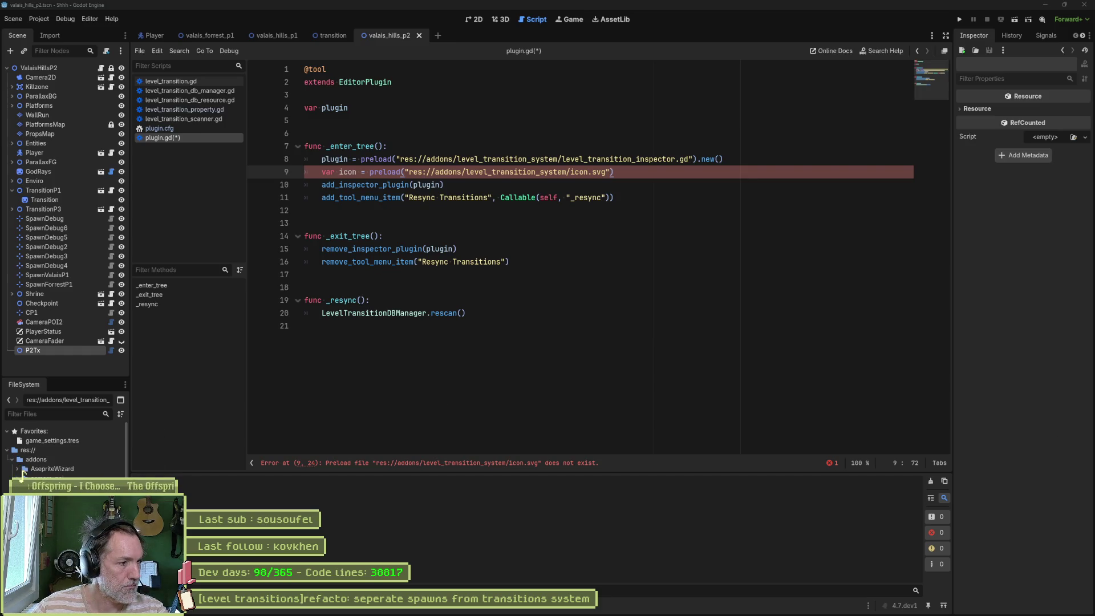
right_click(23, 472)
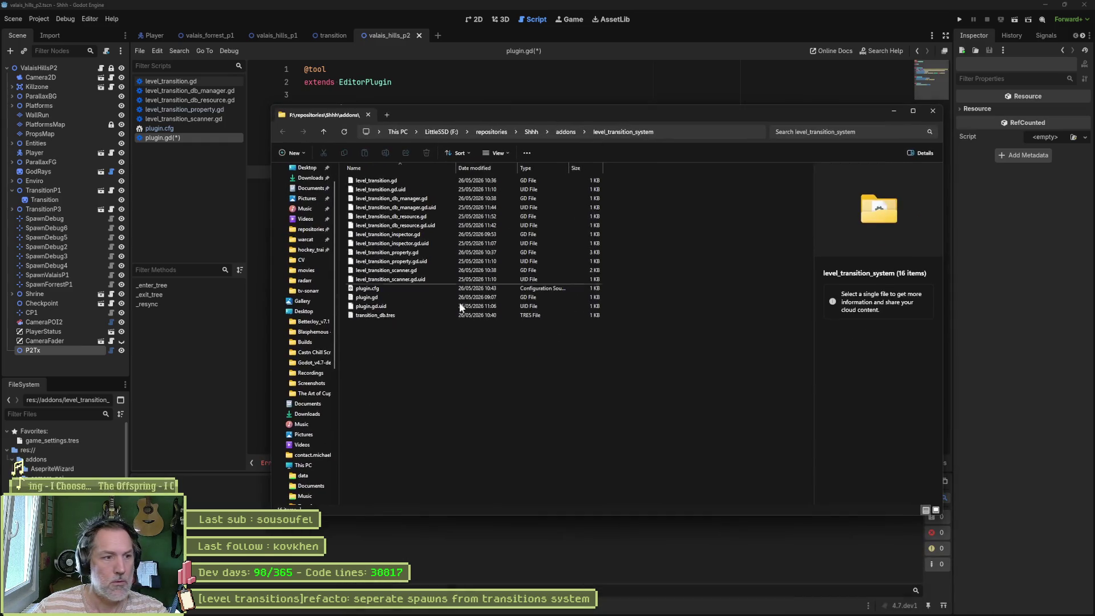
Step: Create a new empty file named icon.svg in the level_transition_system folder
right_click(425, 363)
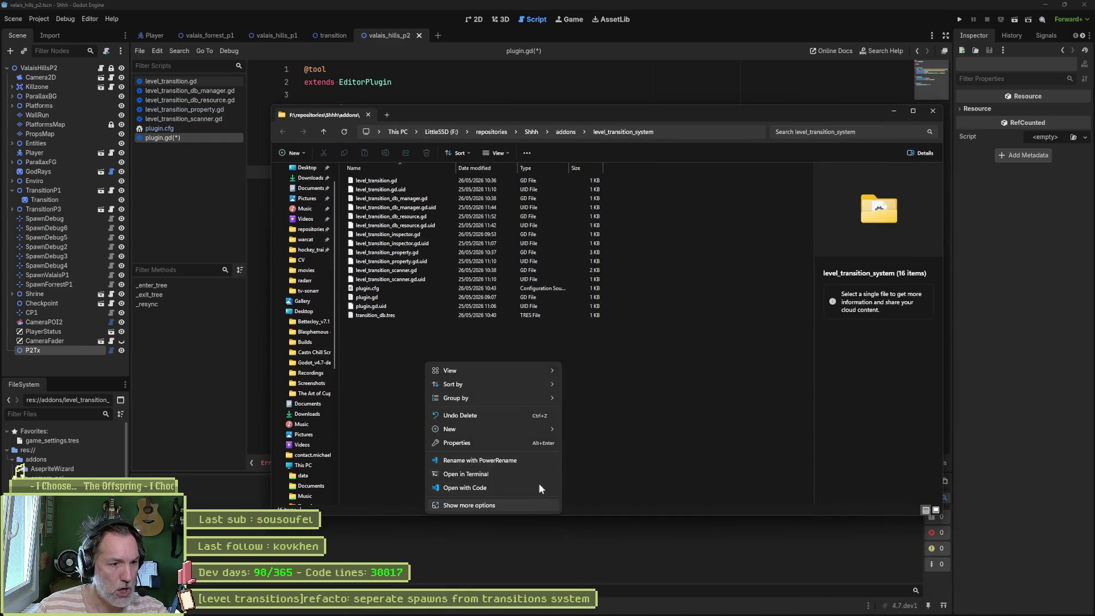
left_click(604, 402)
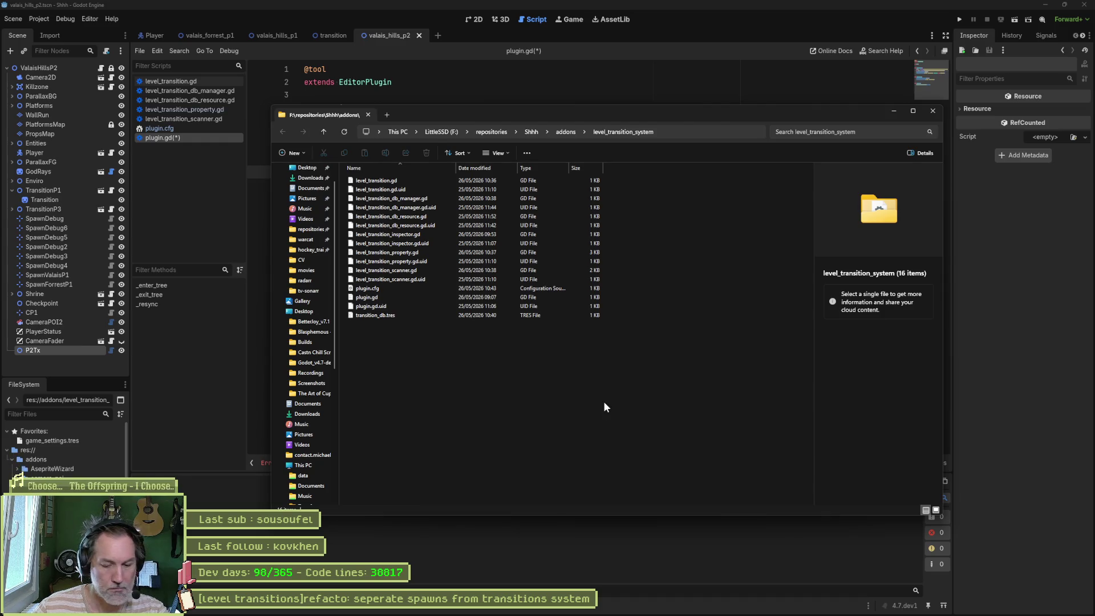
right_click(485, 379)
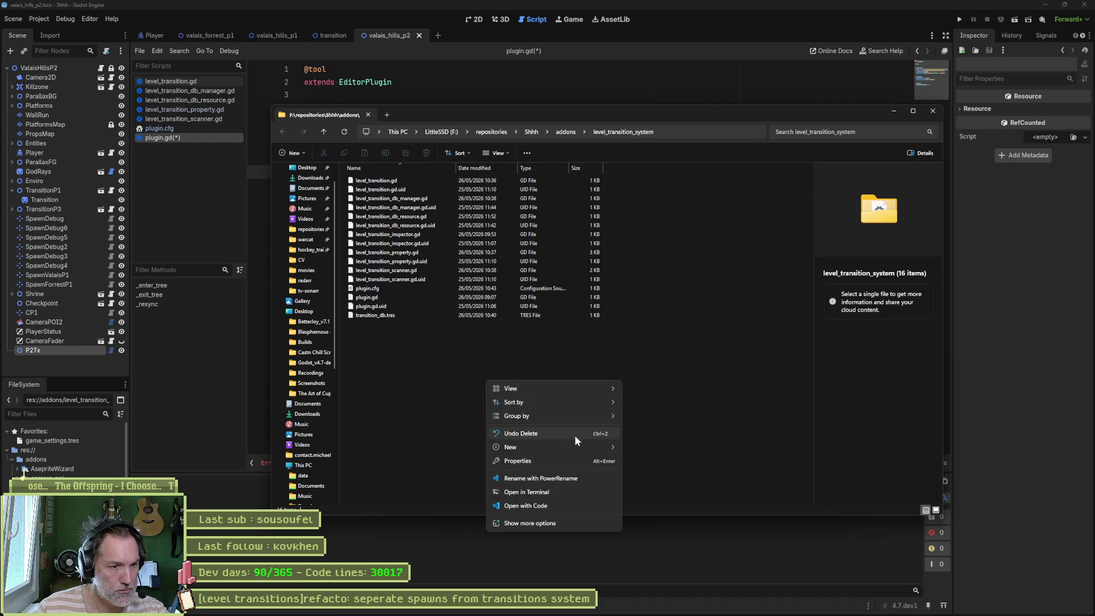
mouse_move(614, 446)
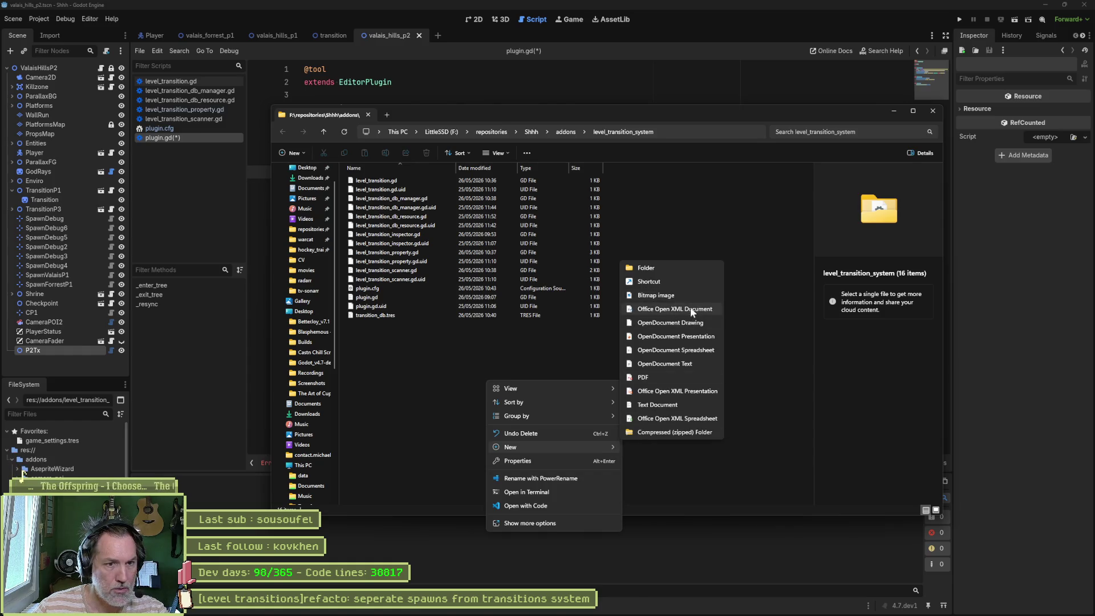
left_click(690, 363)
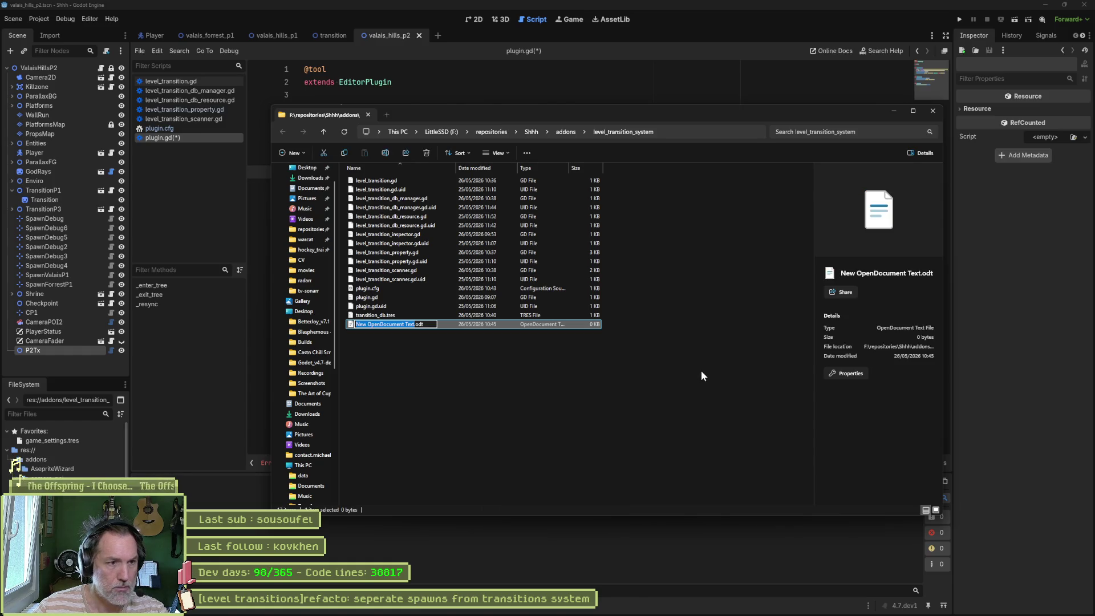
type("icon.sv")
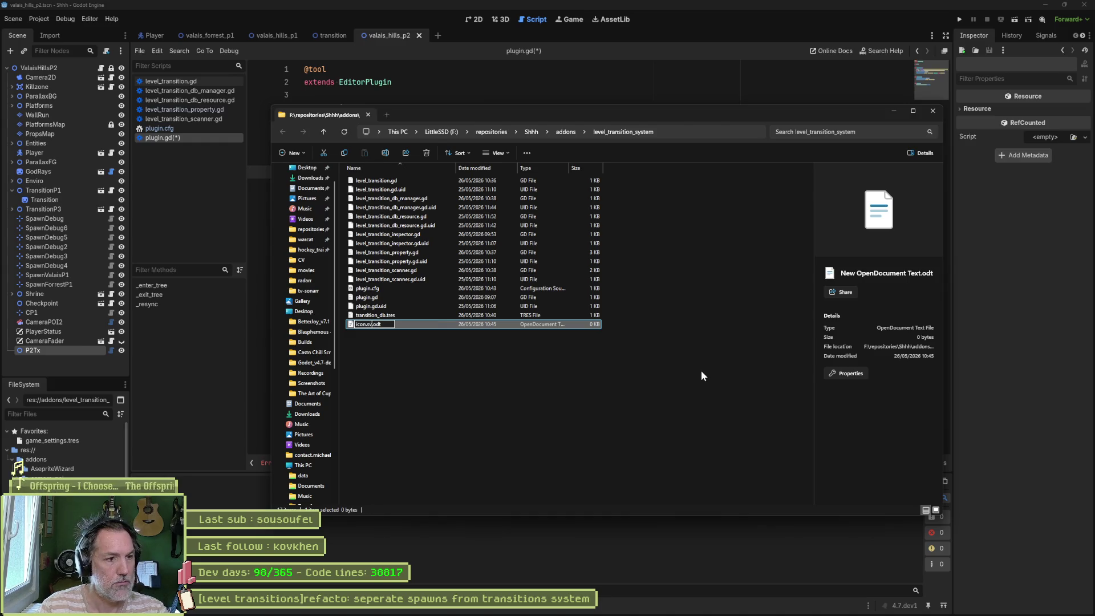
type("g")
key("Delete")
key("Delete")
key("Delete")
key("Return")
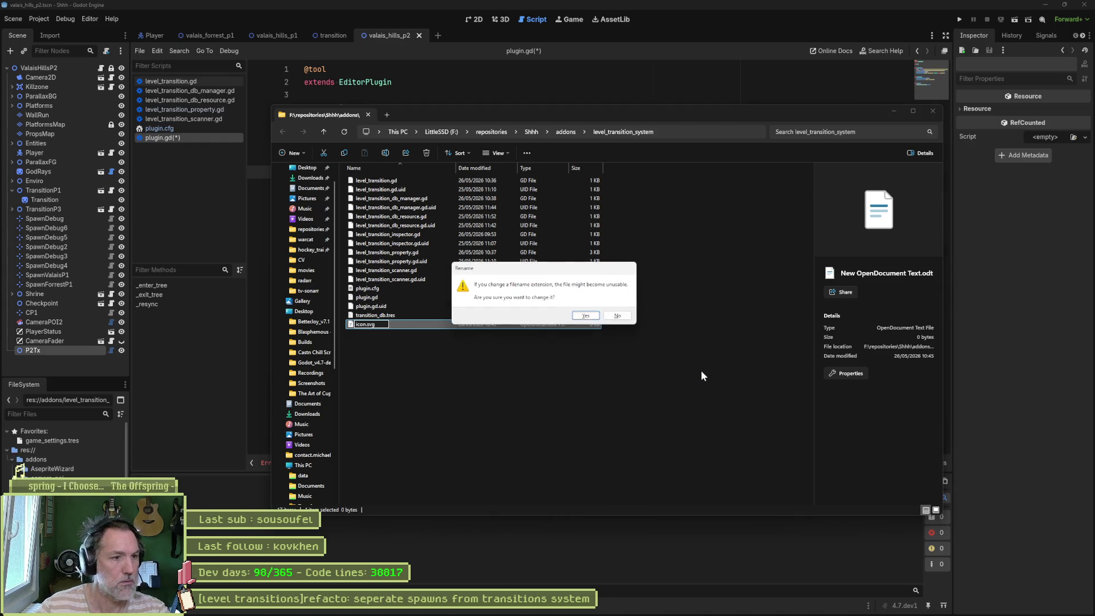
key("Return")
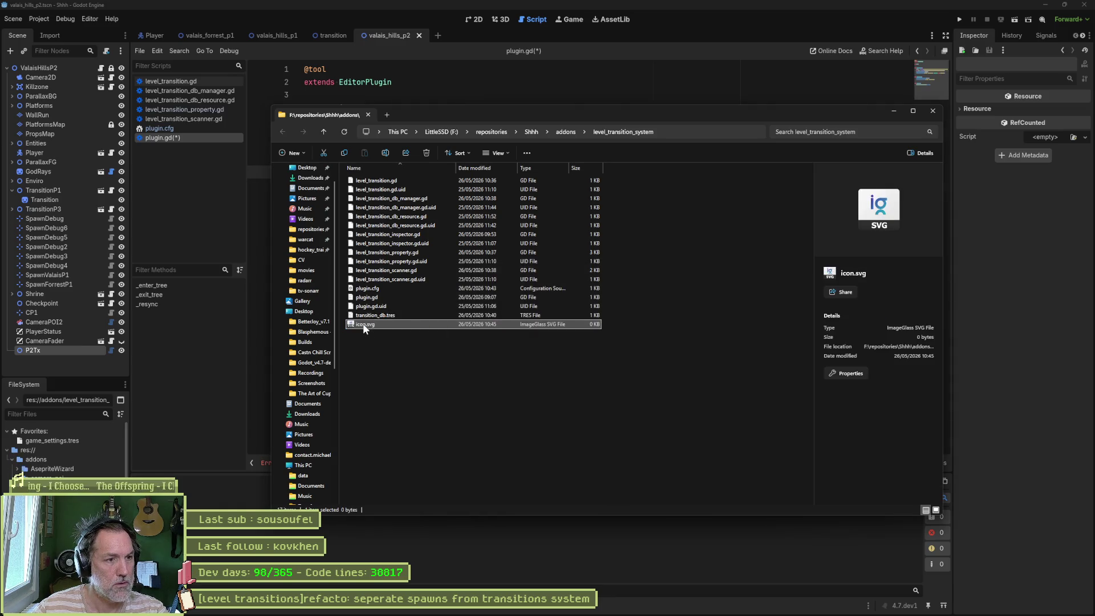
Step: Open icon.svg in Visual Studio Code
right_click(363, 324)
mouse_move(467, 373)
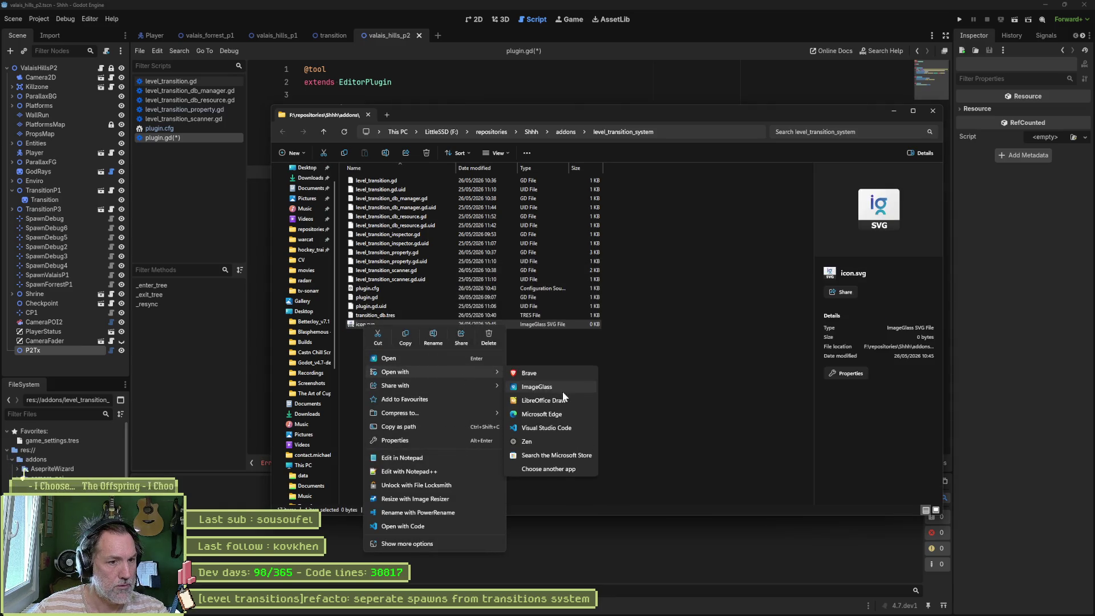
left_click(566, 427)
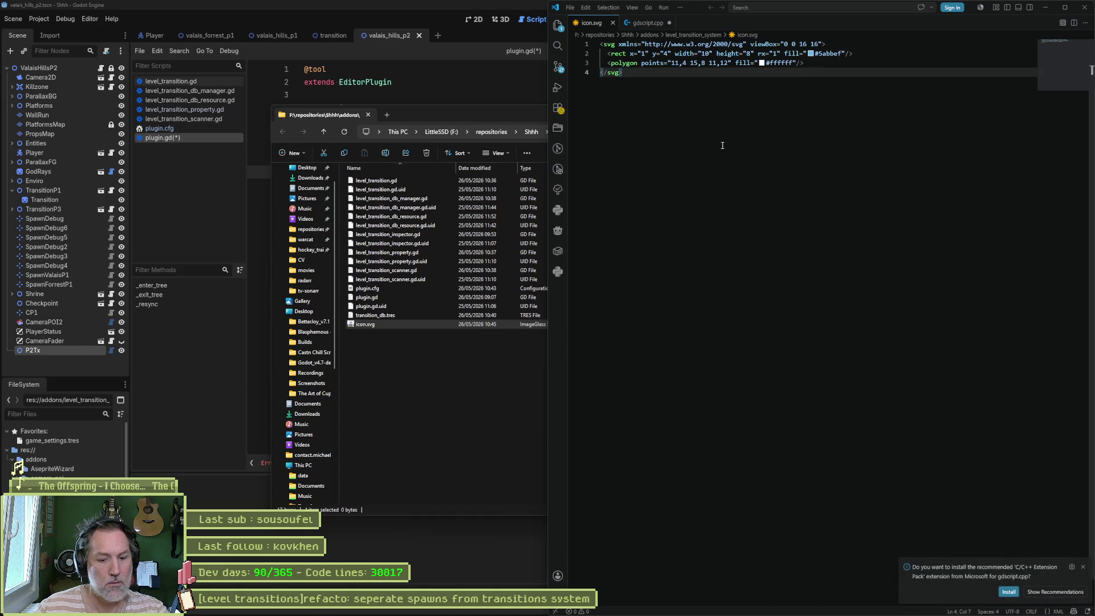
Step: Close the VS Code window holding icon.svg's markup and return to Godot
left_click(1084, 7)
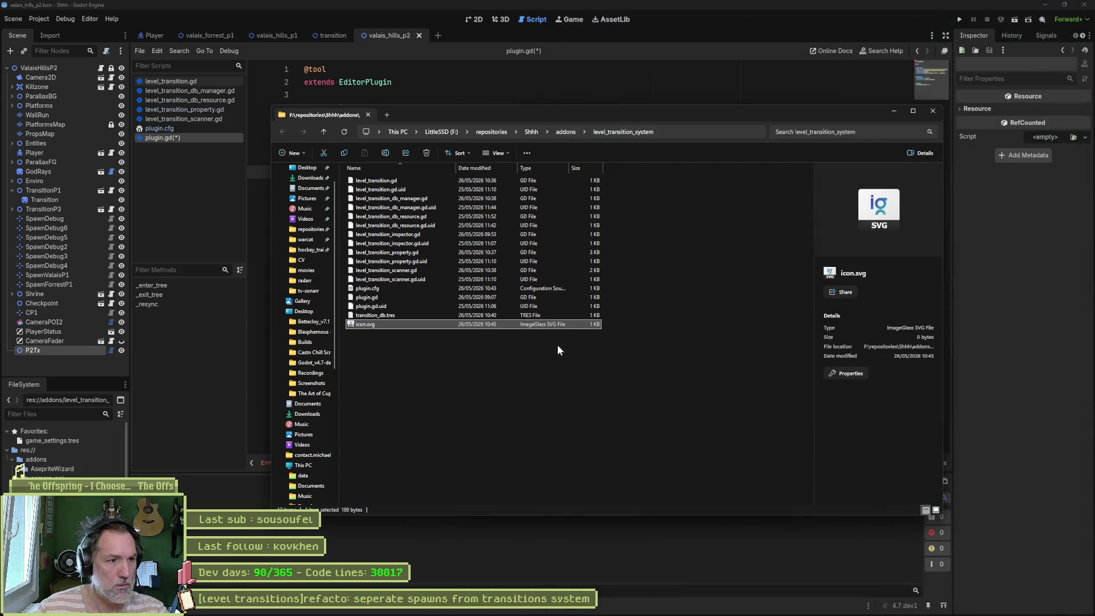
left_click(237, 341)
Step: Reselect icon.svg in plugin.gd's preload path via autocomplete and save
left_click(584, 188)
key("ctrl+s")
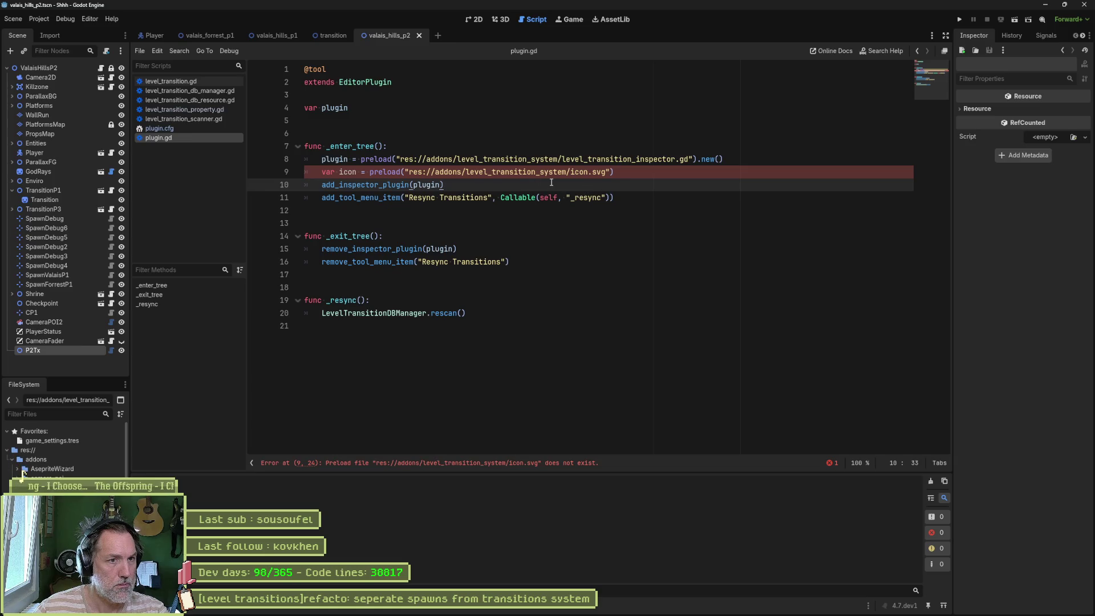
left_click_drag(571, 172, 606, 172)
key("BackSpace")
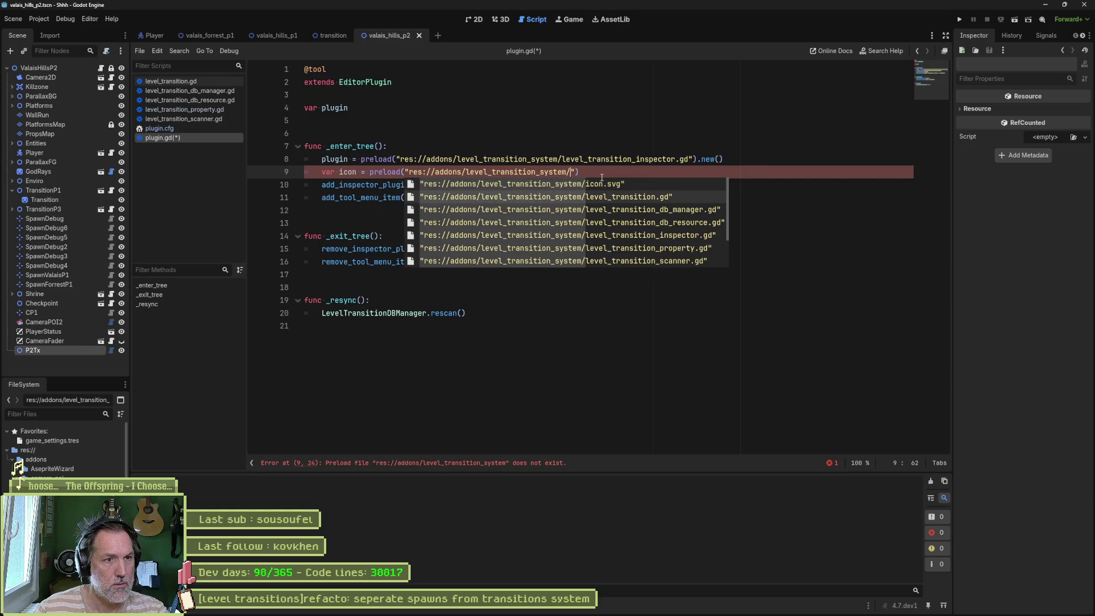
key("Return")
key("ctrl+s")
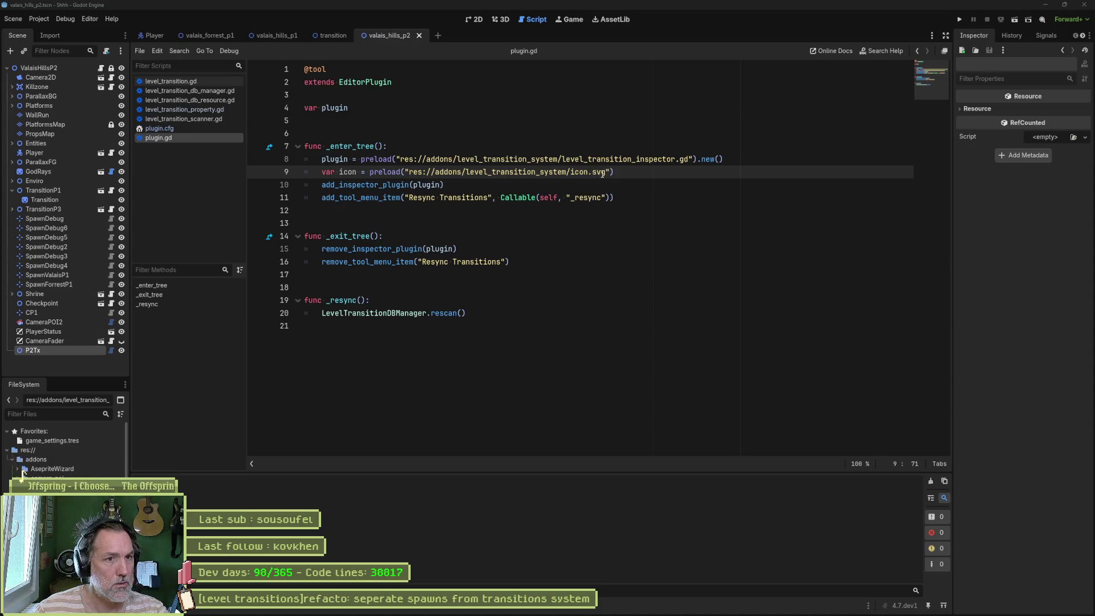
Step: Try adding icon to add_inspector_plugin's arguments, revert it, and save again
left_click(442, 184)
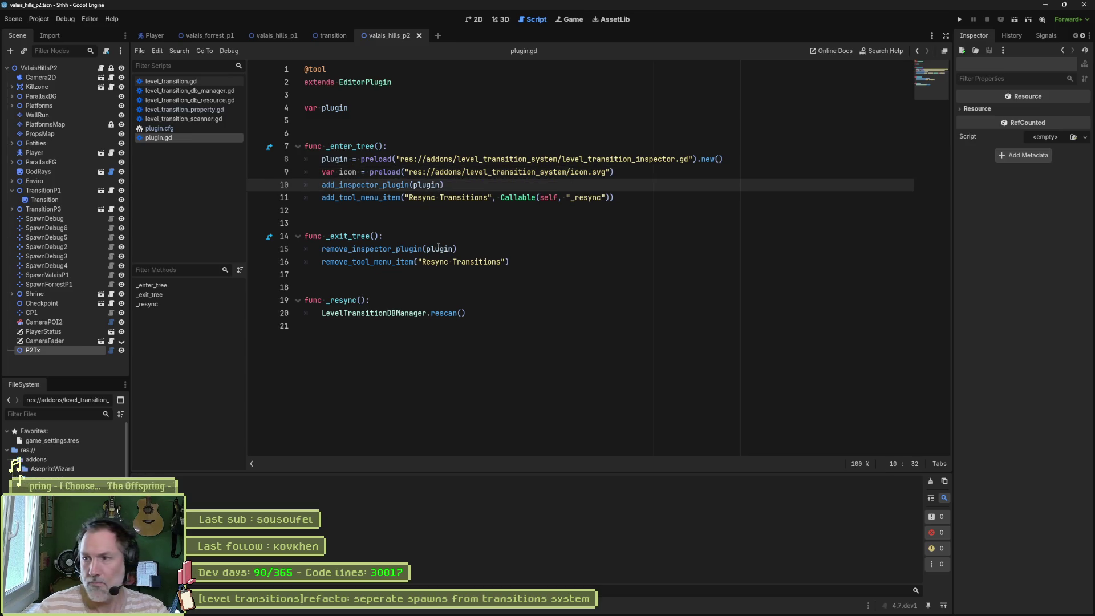
type(", icon")
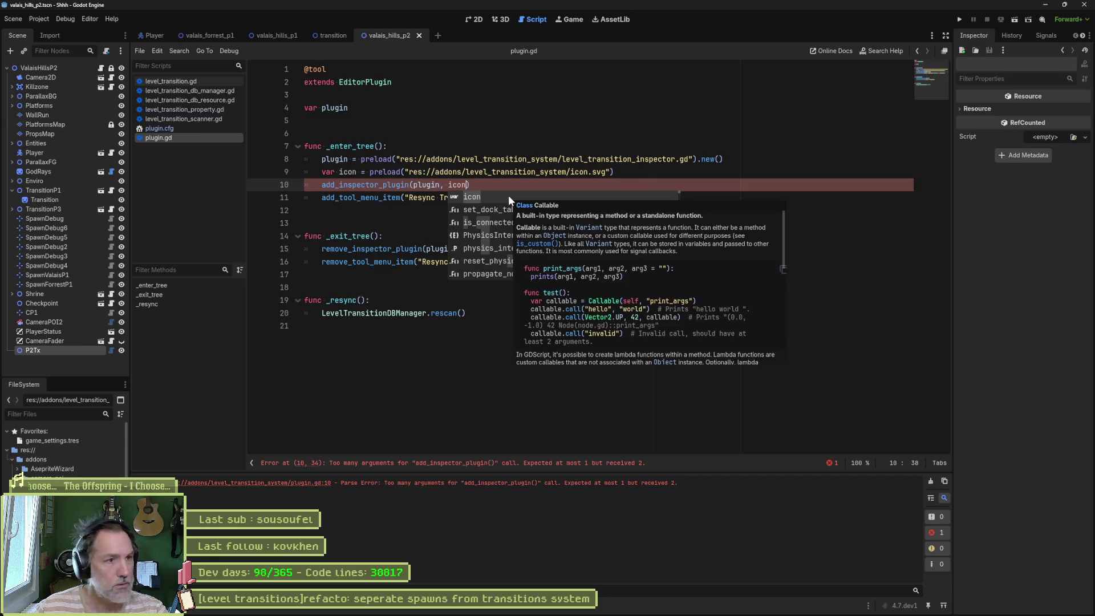
key("Escape")
key("BackSpace")
key("BackSpace")
key("BackSpace")
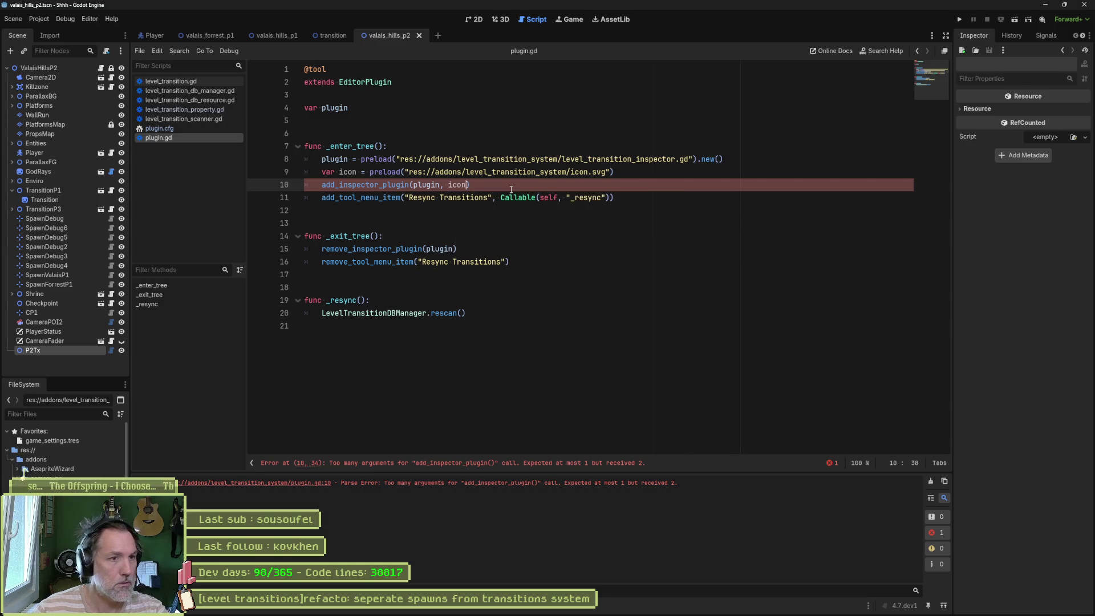
key("ctrl+s")
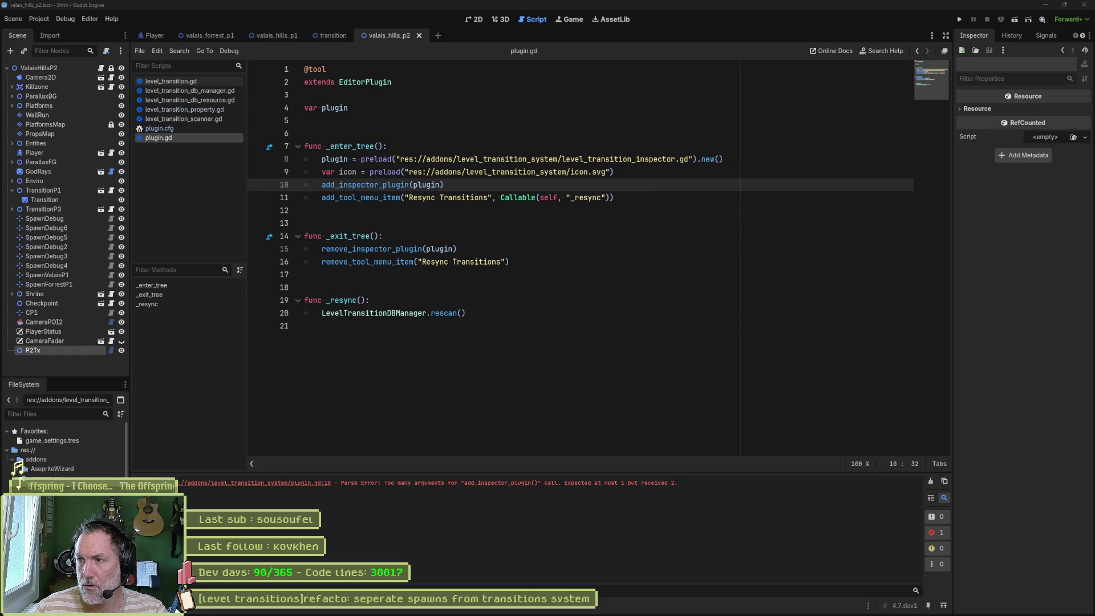
Step: Paste the add_custom_type call registering LevelTransition into plugin.gd and save
left_click(722, 172)
key("Return")
type("add_custom_type(\"LevelTransition\", \"Node2D\", preload(\"level_transition.gd\"), icon)")
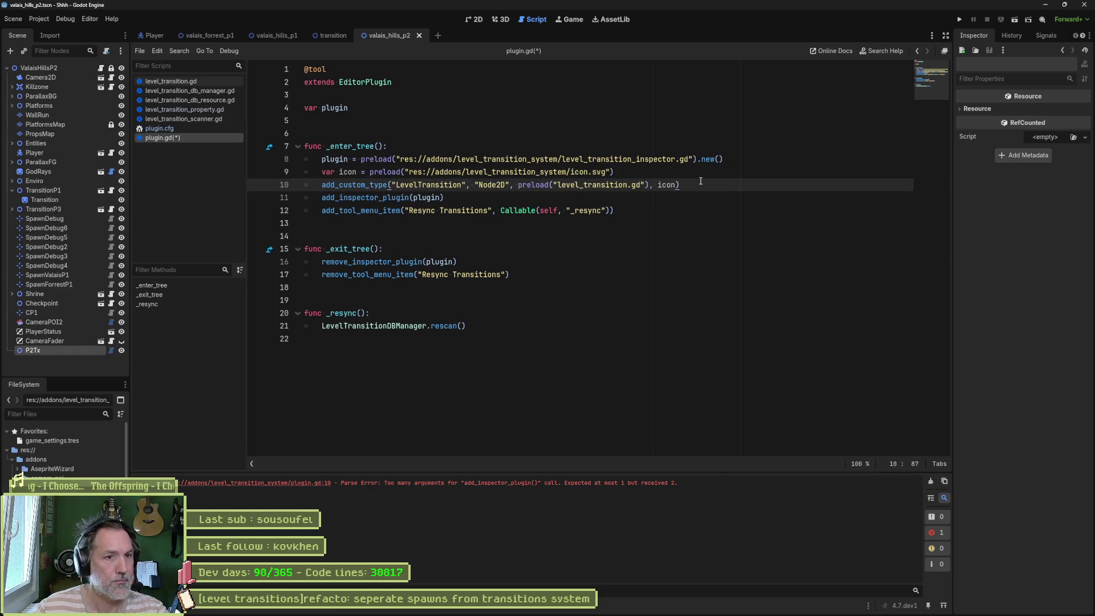
key("ctrl+s")
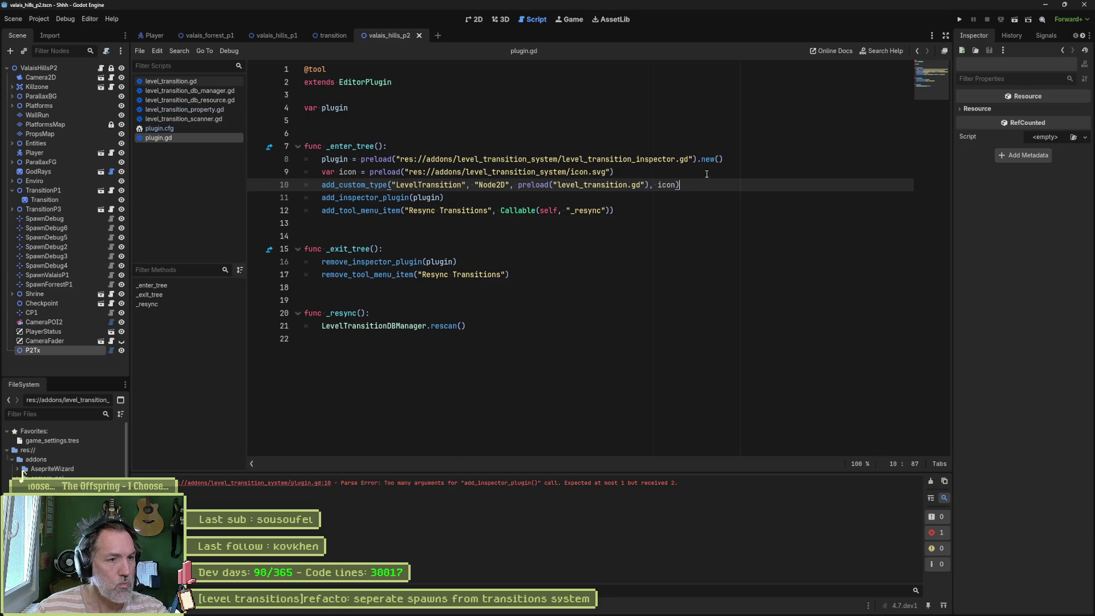
Step: Add a LevelTransition node to the scene
left_click(79, 368)
key("ctrl+a")
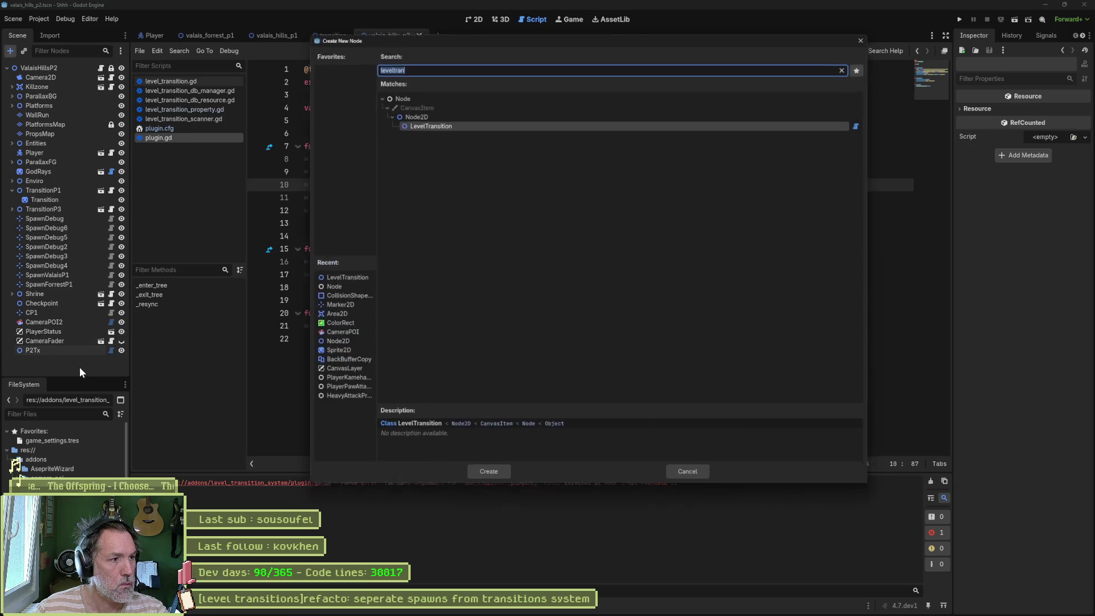
key("Return")
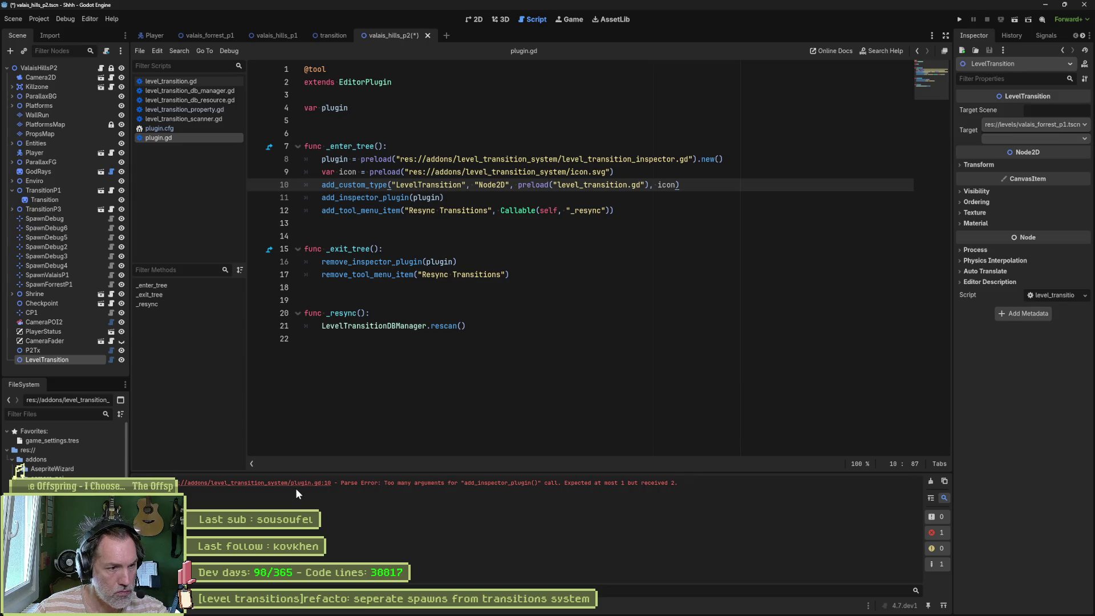
Step: Add remove_custom_type("LevelTransition") after remove_inspector_plugin in plugin.gd and save
left_click(934, 482)
left_click(629, 293)
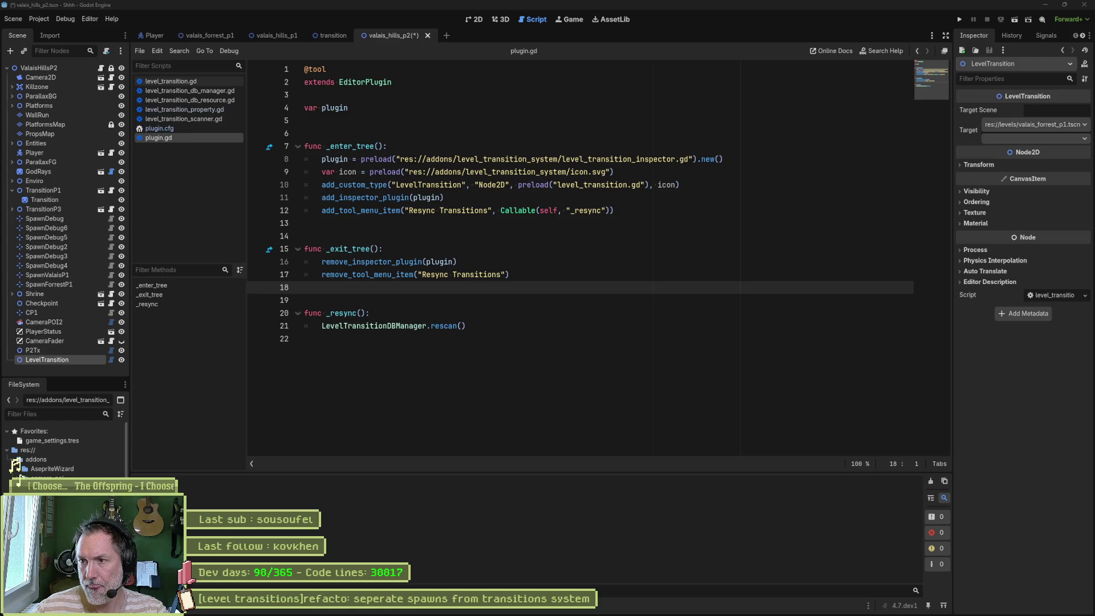
left_click(510, 262)
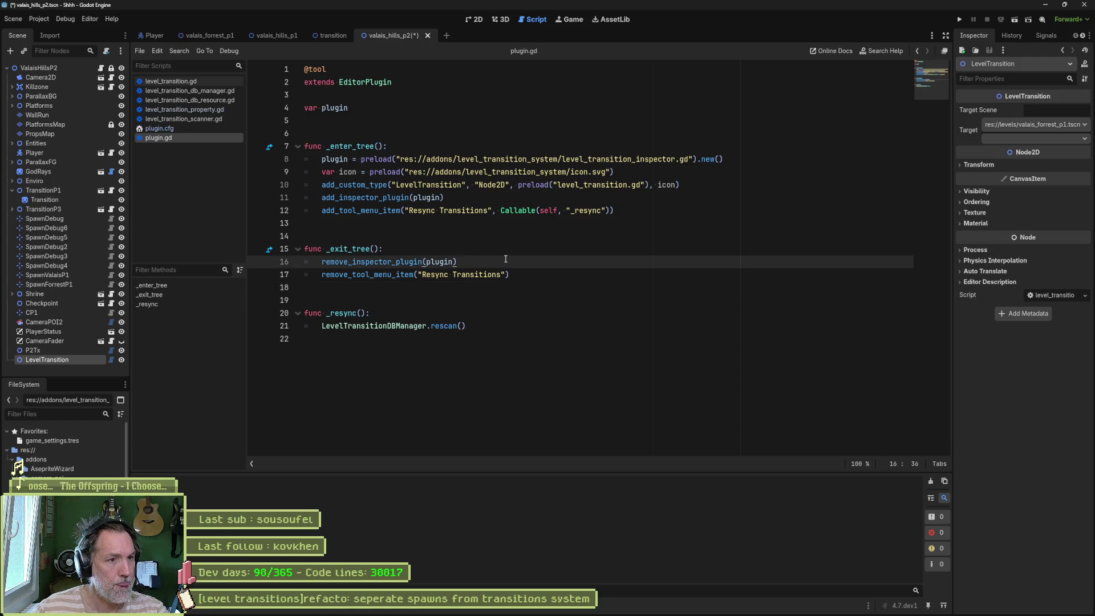
key("Return")
type("remove_custom_type(\"LevelTransition\")")
key("ctrl+s")
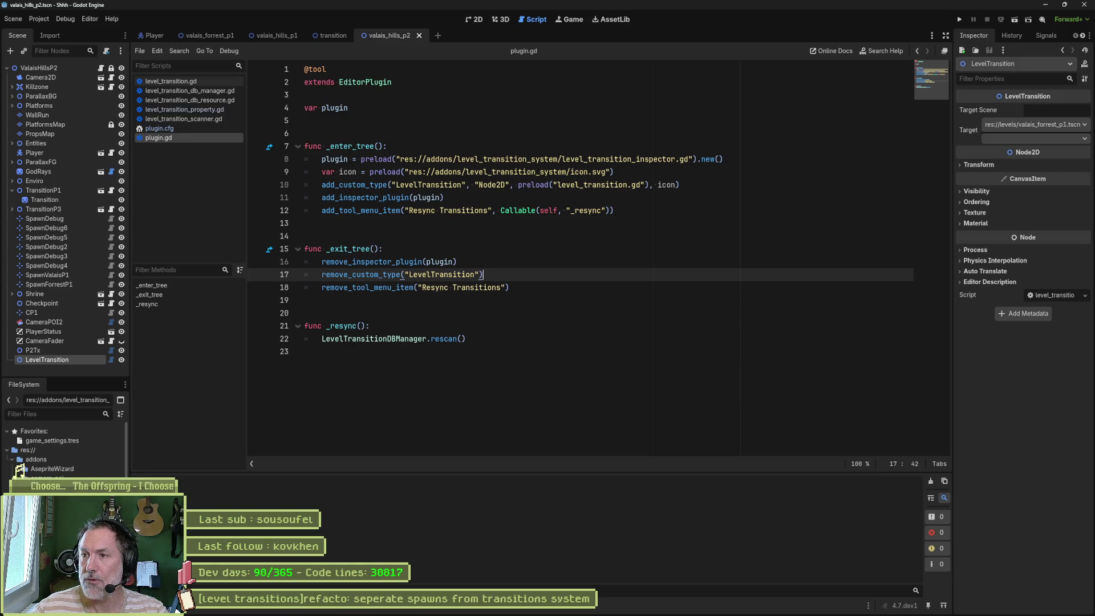
left_click(42, 17)
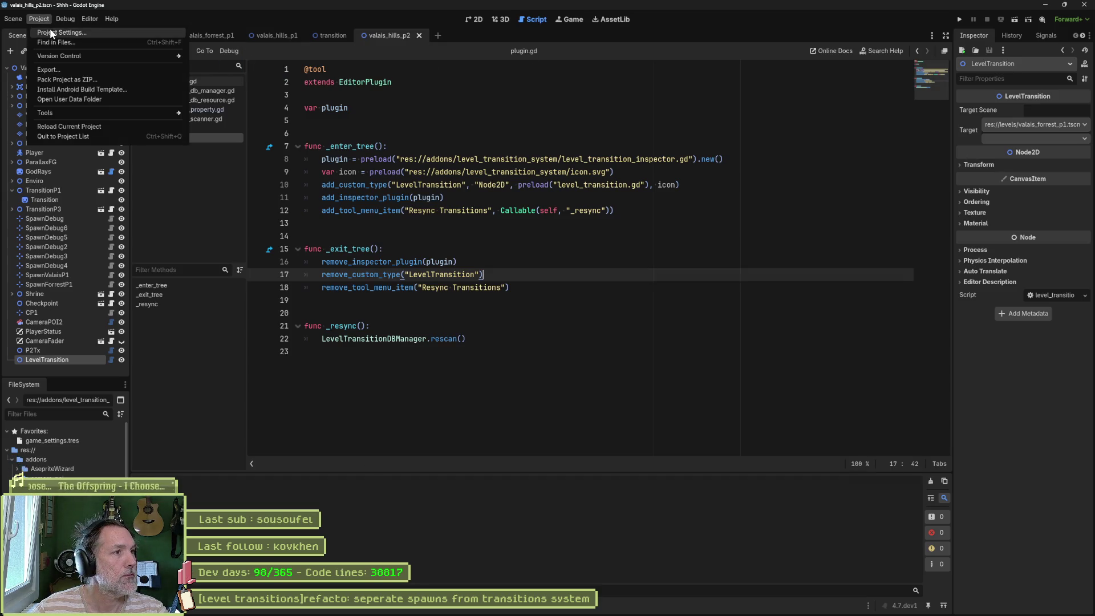
Step: Review the installed plugins in the Project Settings Plugins tab, then close it
left_click(50, 31)
left_click(513, 57)
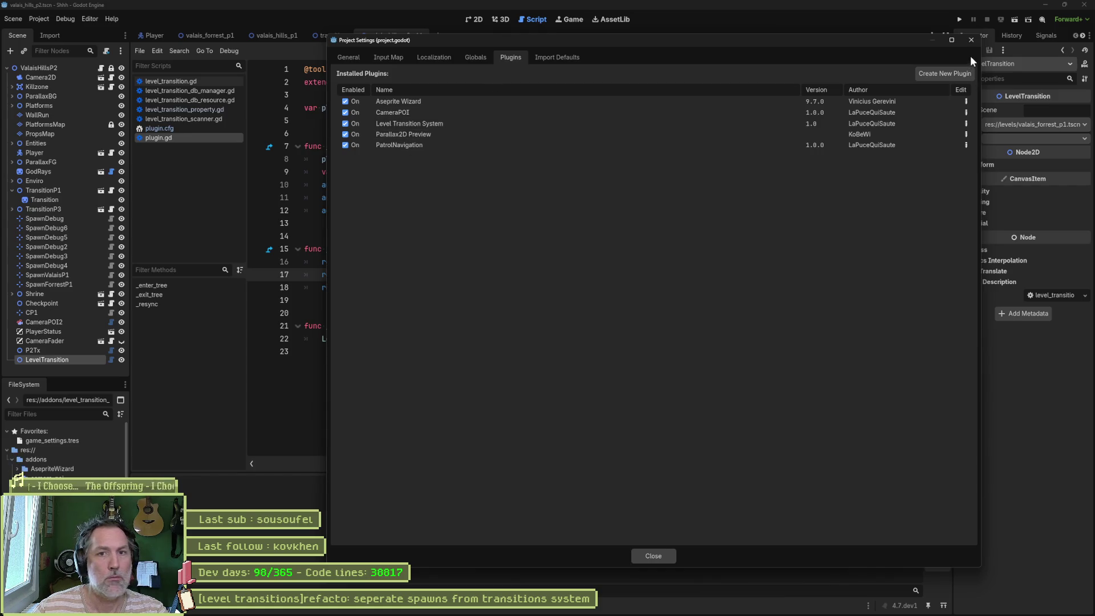
left_click(972, 40)
Step: Open the Level Transition plugin.cfg, then the Patrol Navigation plugin.cfg
left_click(191, 129)
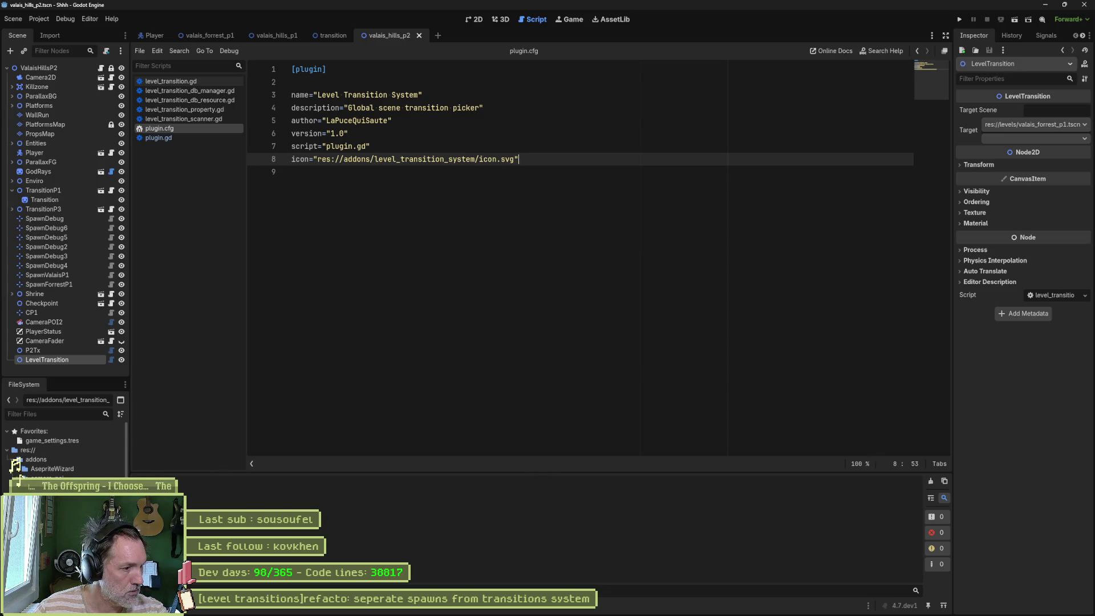
scroll(66, 450, "down", 5)
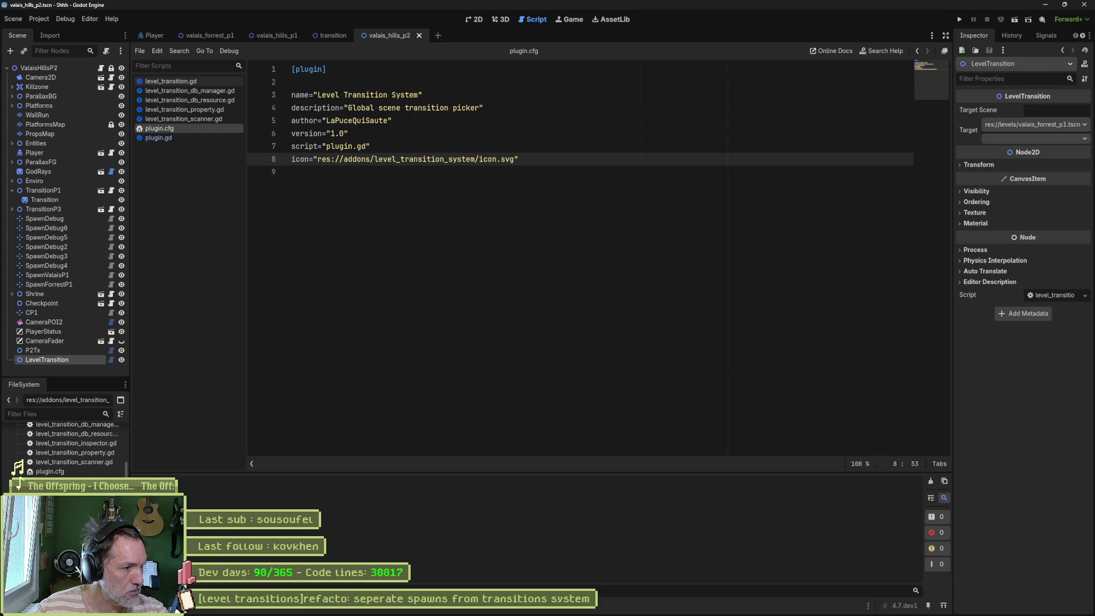
scroll(65, 448, "up", 2)
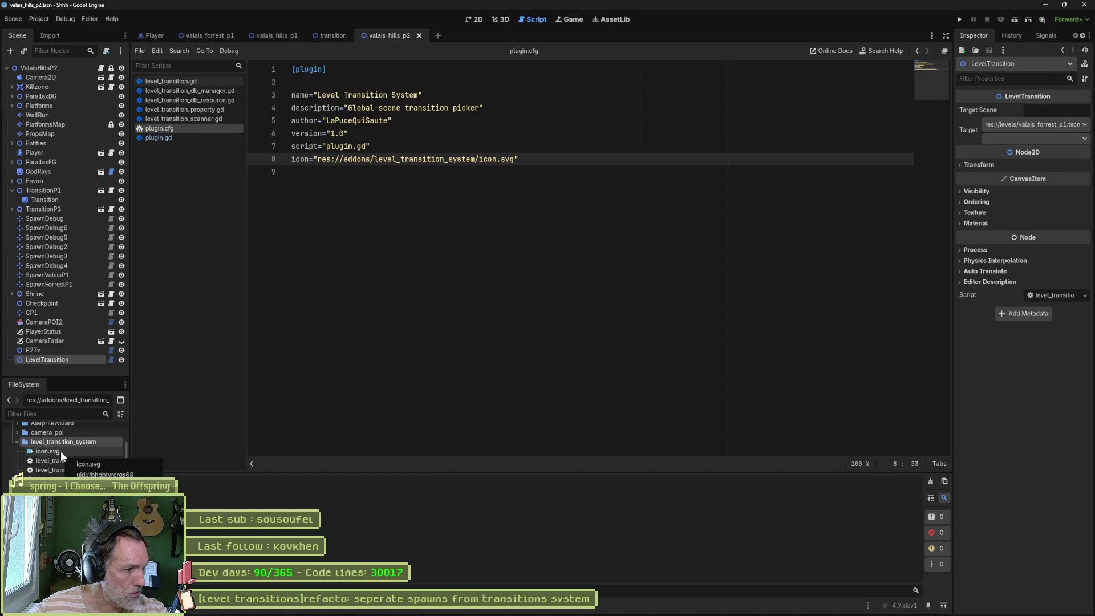
scroll(47, 459, "down", 2)
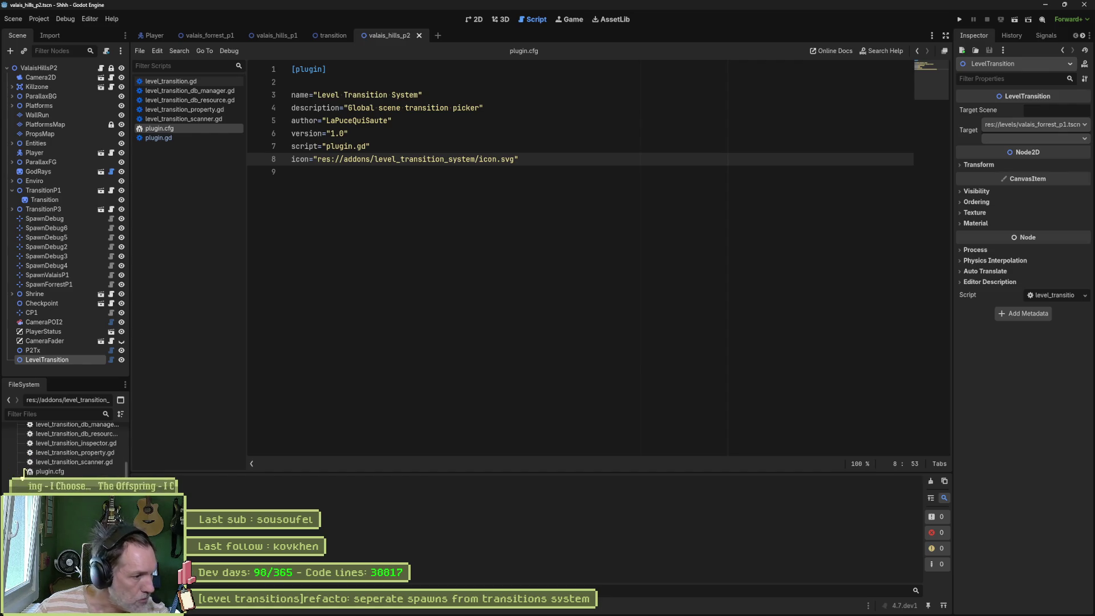
double_click(22, 478)
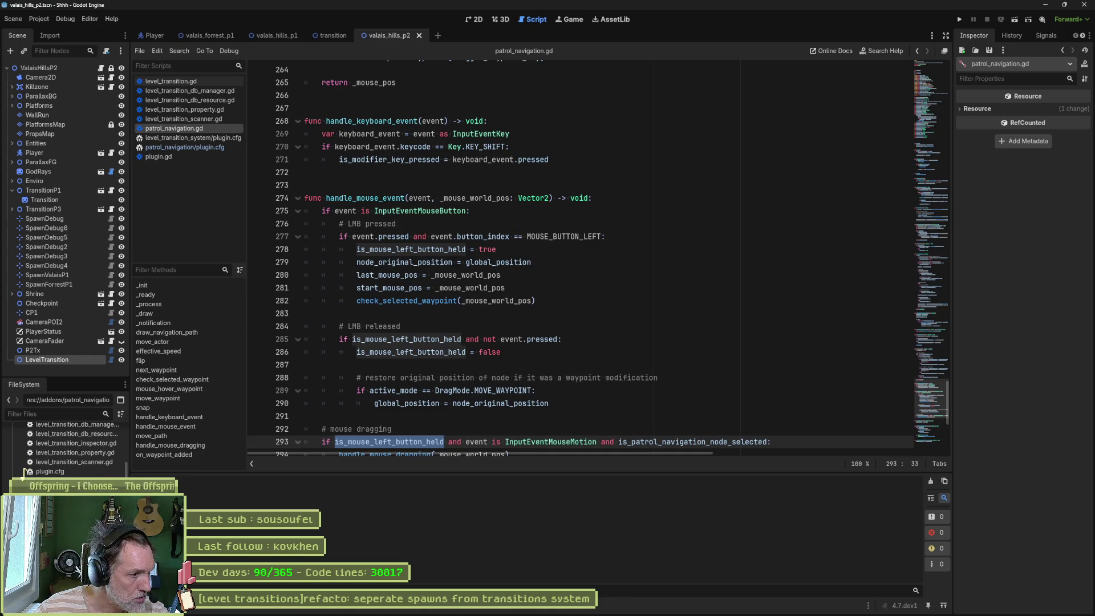
Step: Inspect the patrol navigation scripts and select the icon.png preload on line 14
key("ctrl+shift+t")
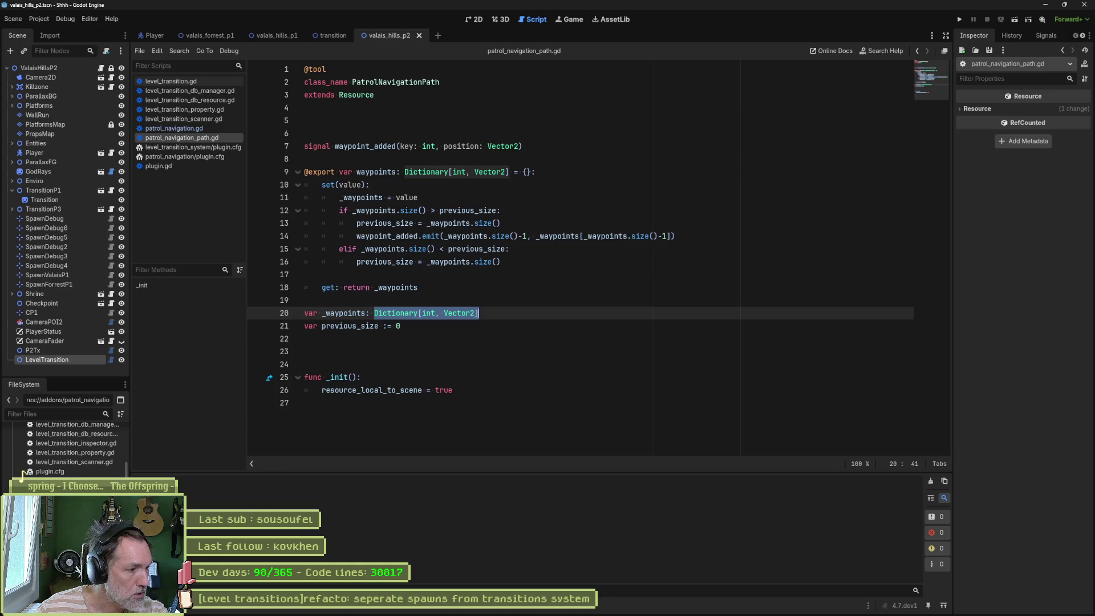
key("alt+Left")
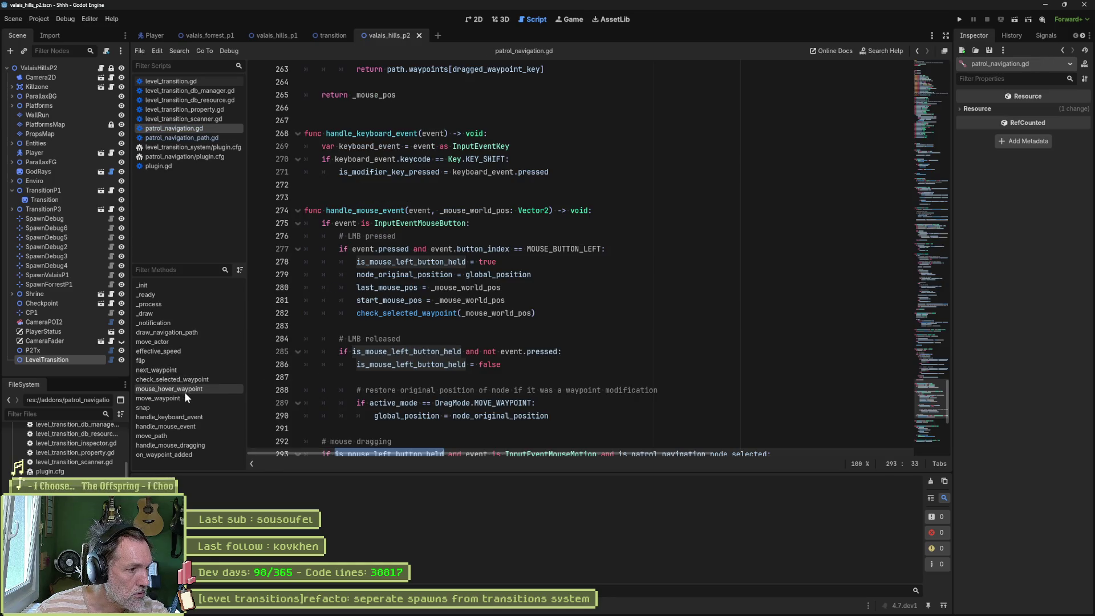
key("ctrl+shift+t")
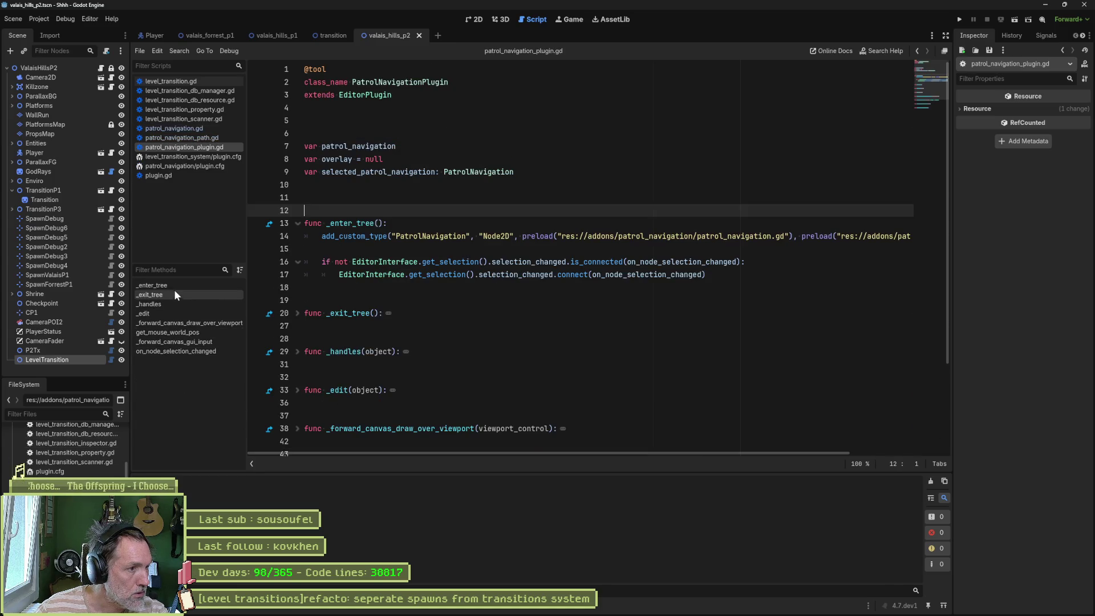
left_click(173, 286)
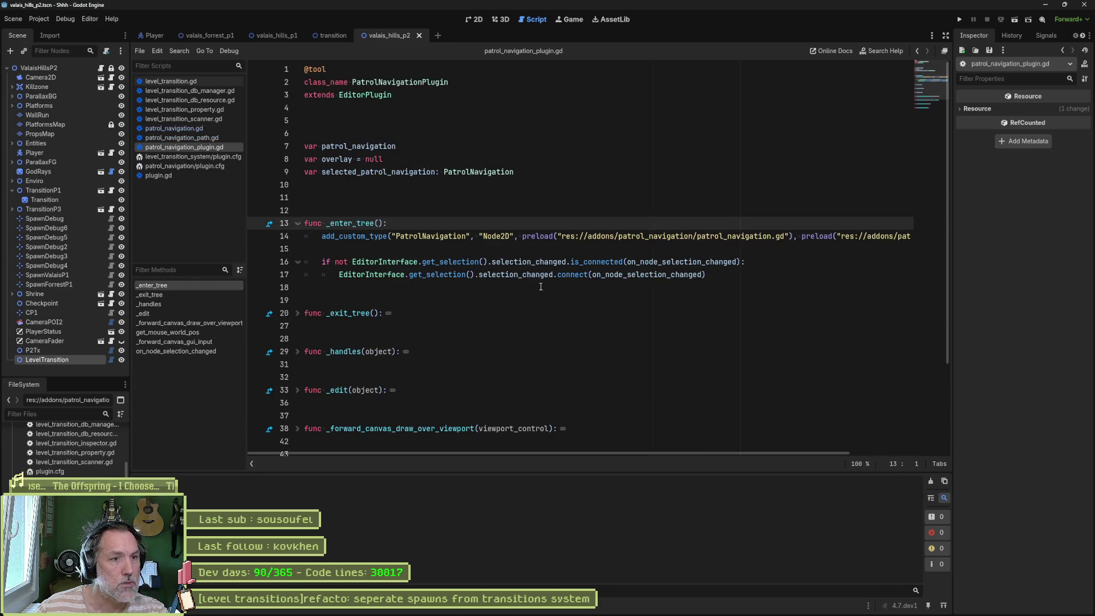
mouse_move(598, 456)
left_mouse_down()
mouse_move(742, 462)
mouse_move(570, 458)
mouse_move(966, 433)
left_mouse_up()
left_click_drag(687, 237, 897, 237)
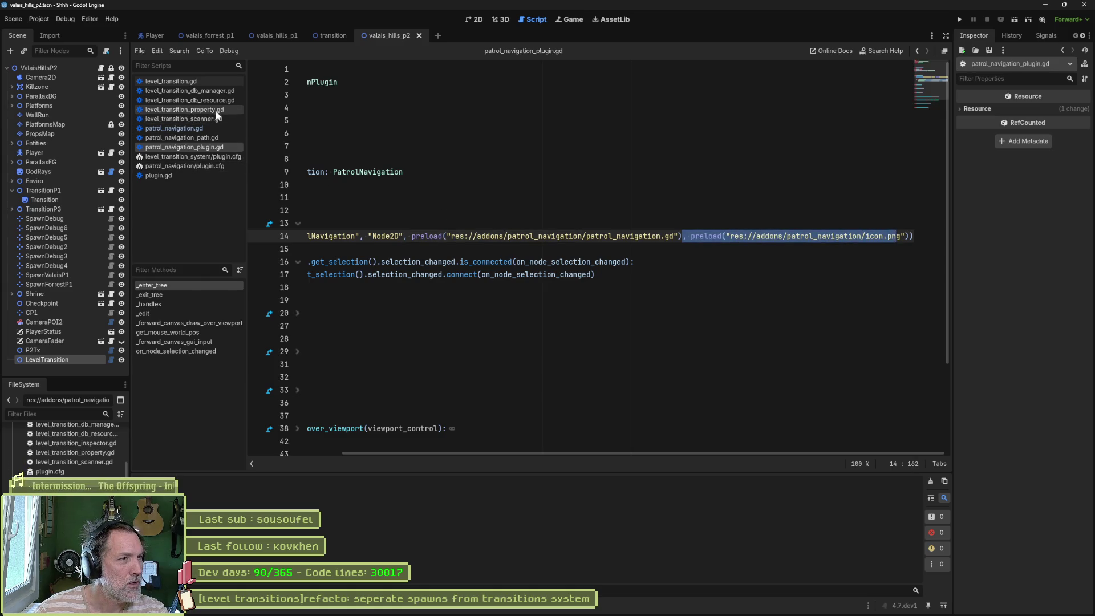
Step: Check level_transition.gd and level_transition_property.gd, then return to plugin.gd
left_click(200, 129)
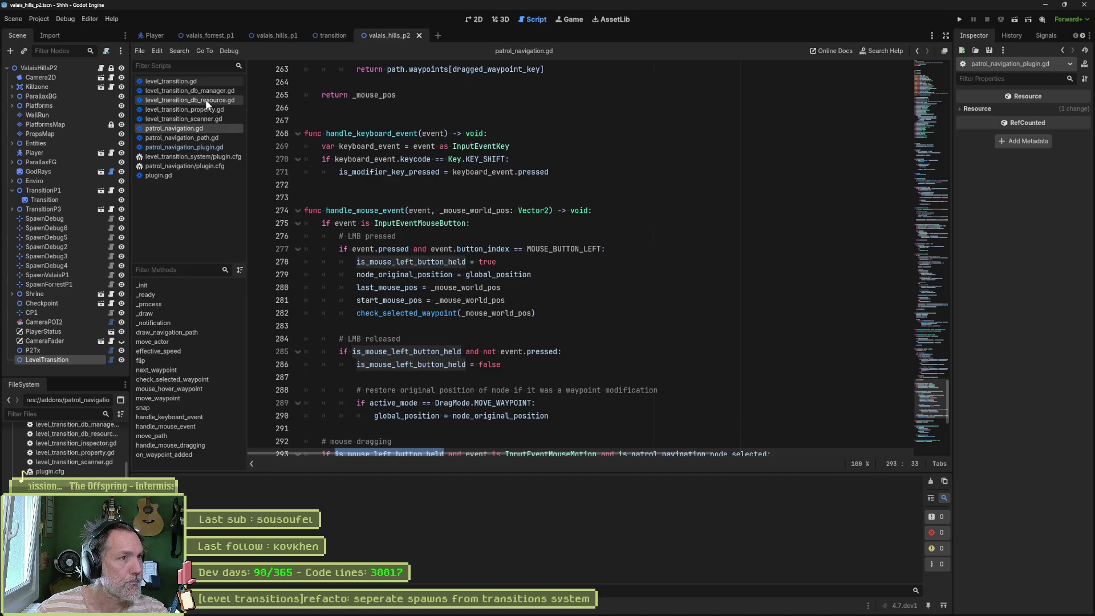
left_click(199, 81)
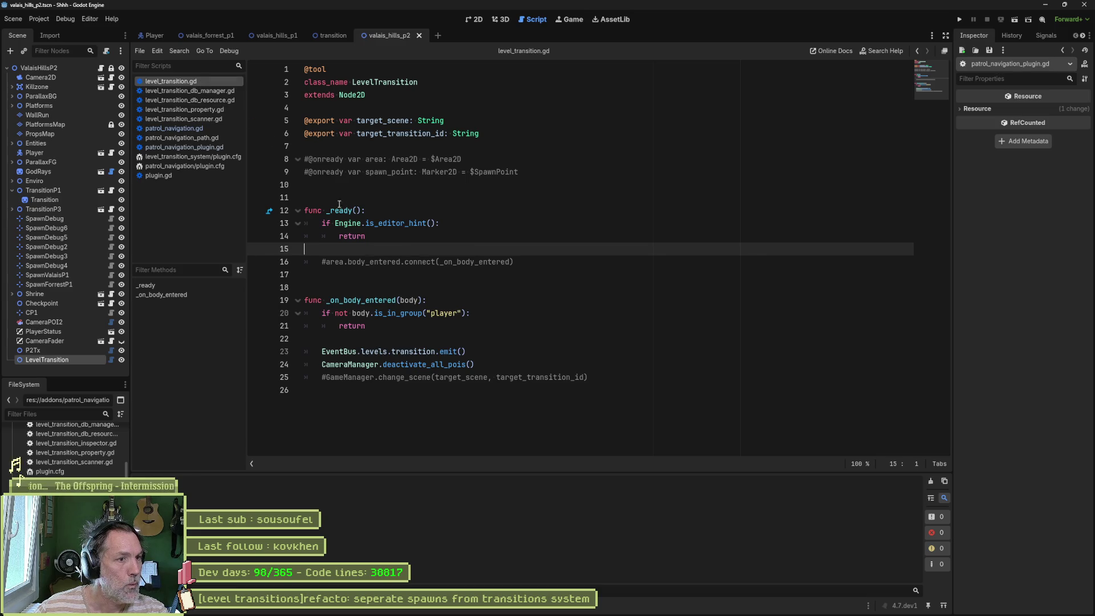
left_click(209, 108)
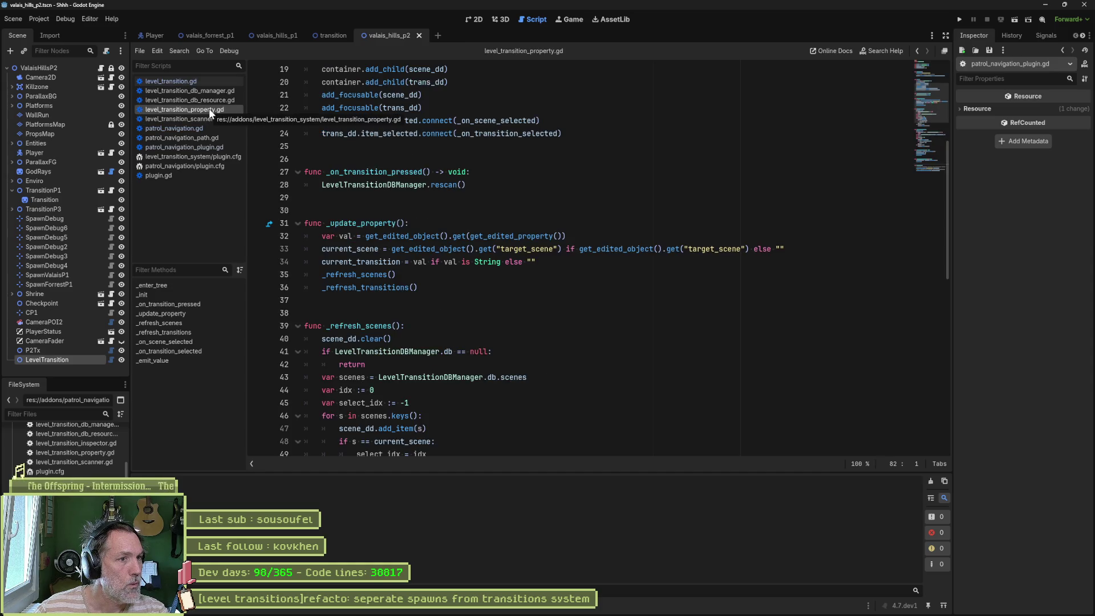
left_click(204, 285)
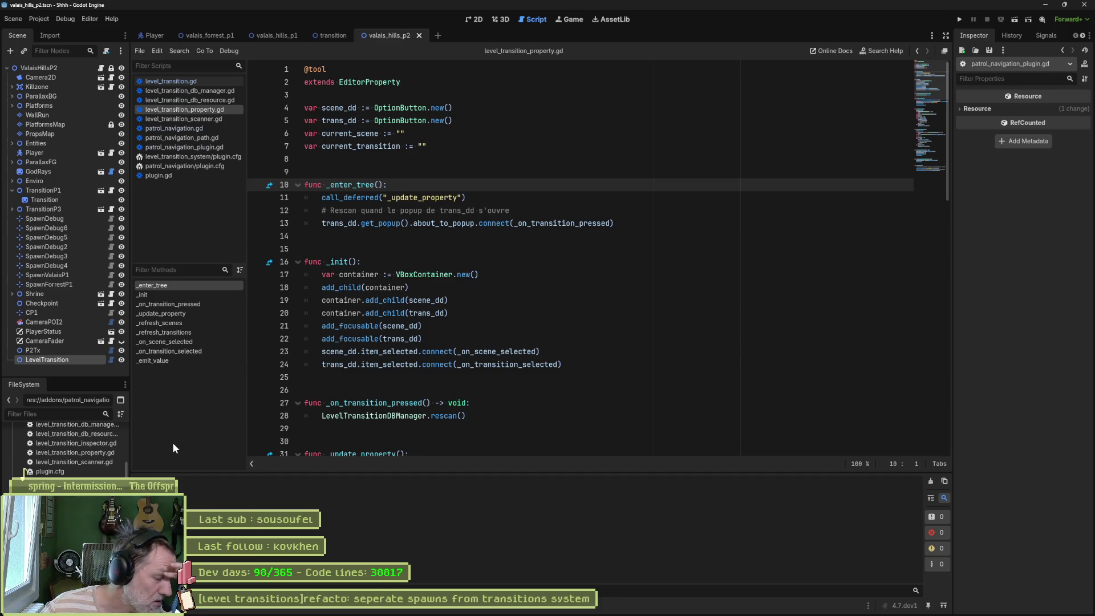
scroll(68, 450, "up", 1)
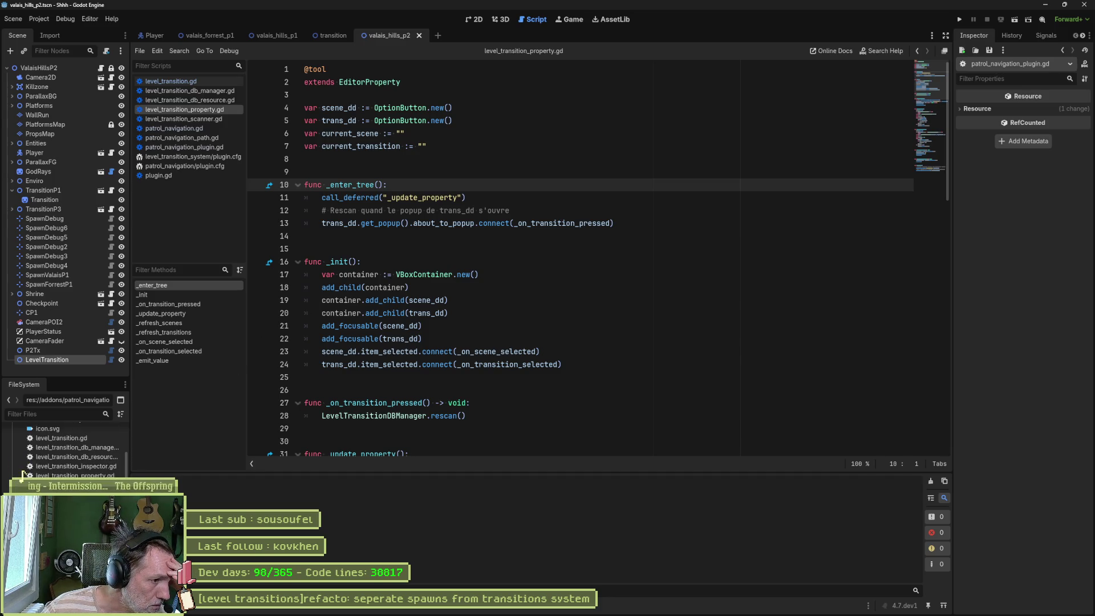
key("alt+Left")
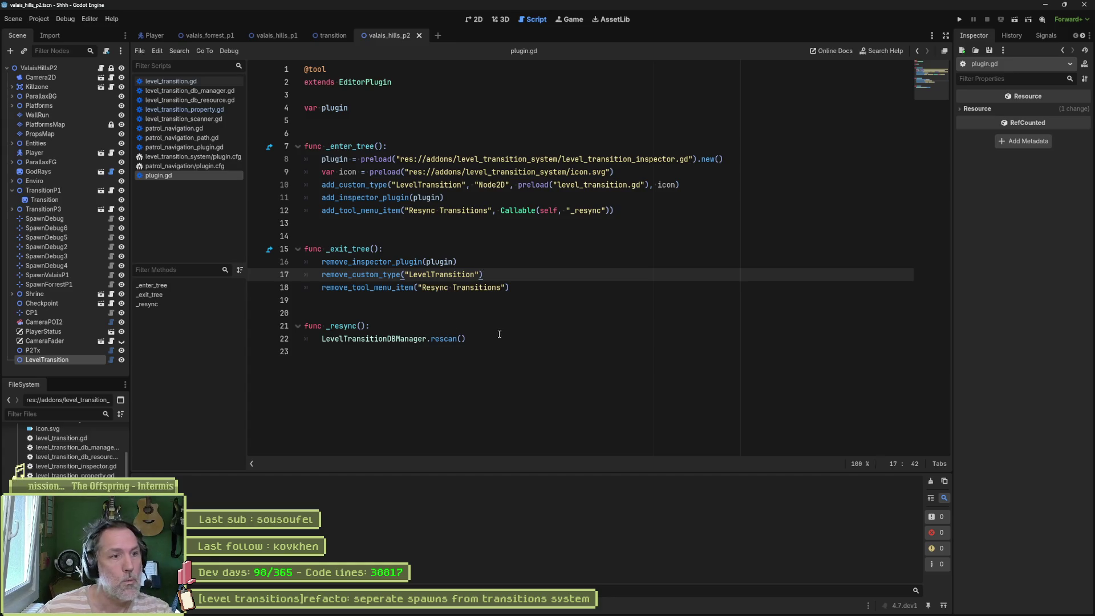
Step: Try replacing icon on line 10 with the inline icon.svg preload, undo it, and save
left_click_drag(370, 172, 608, 172)
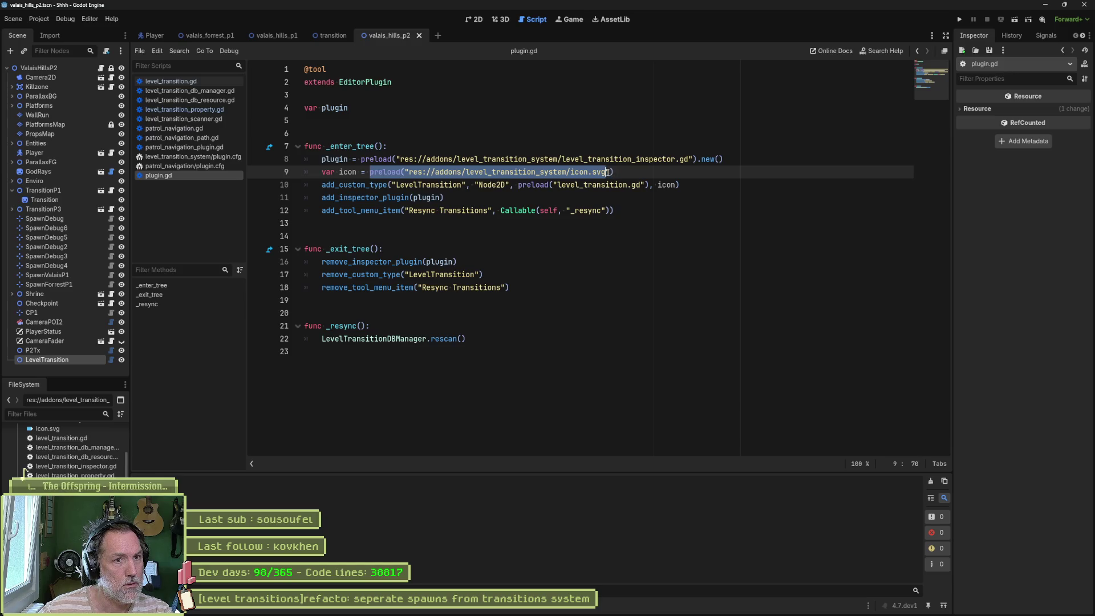
double_click(667, 184)
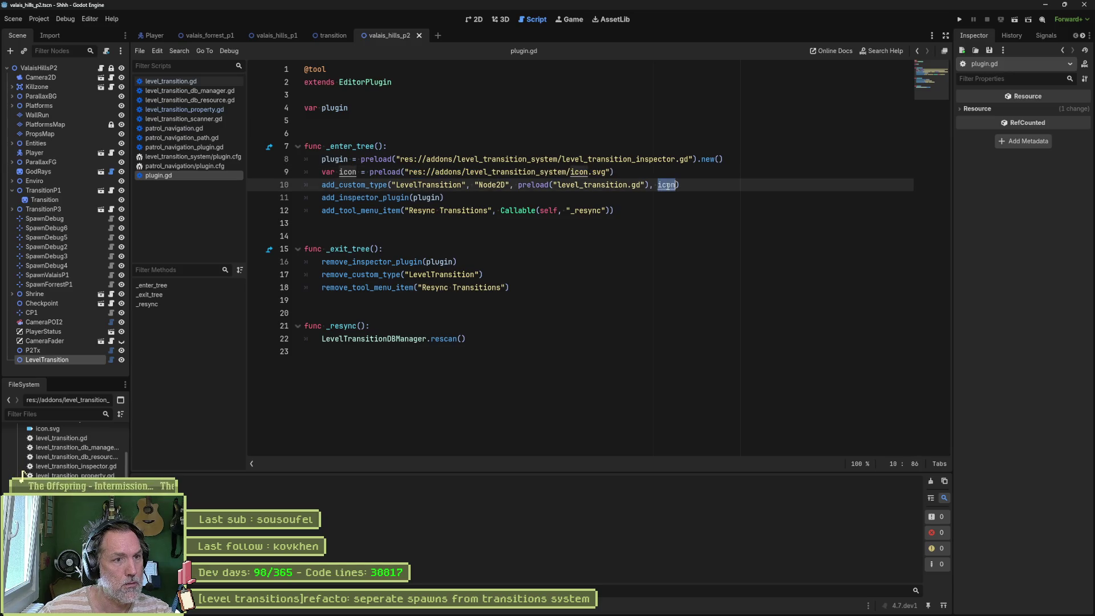
type("preload(\"res://addons/level_transition_system/icon.svg\"")
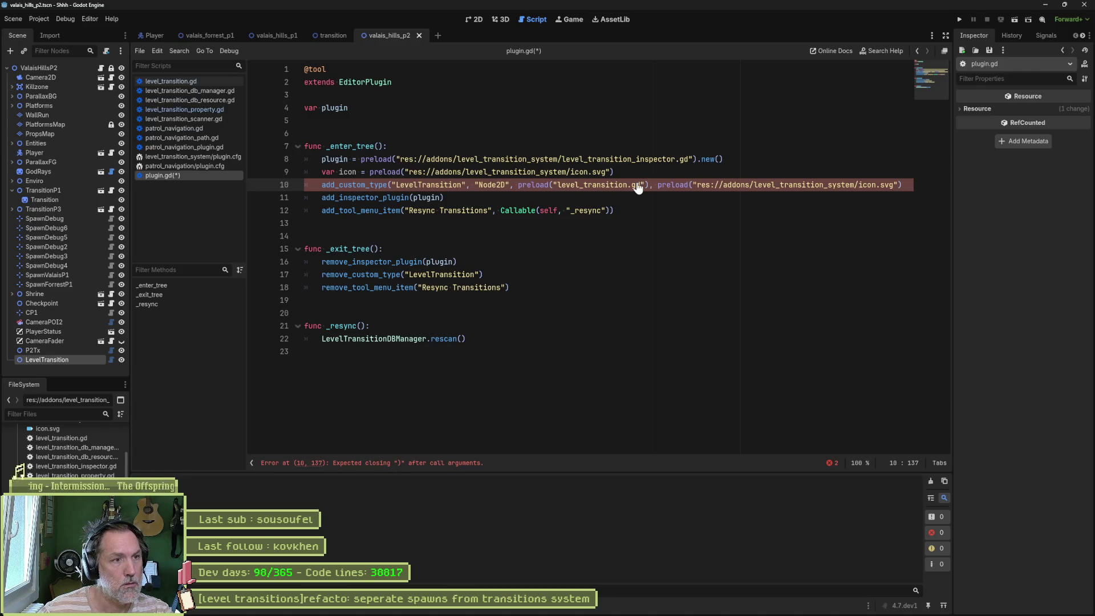
key("ctrl+z")
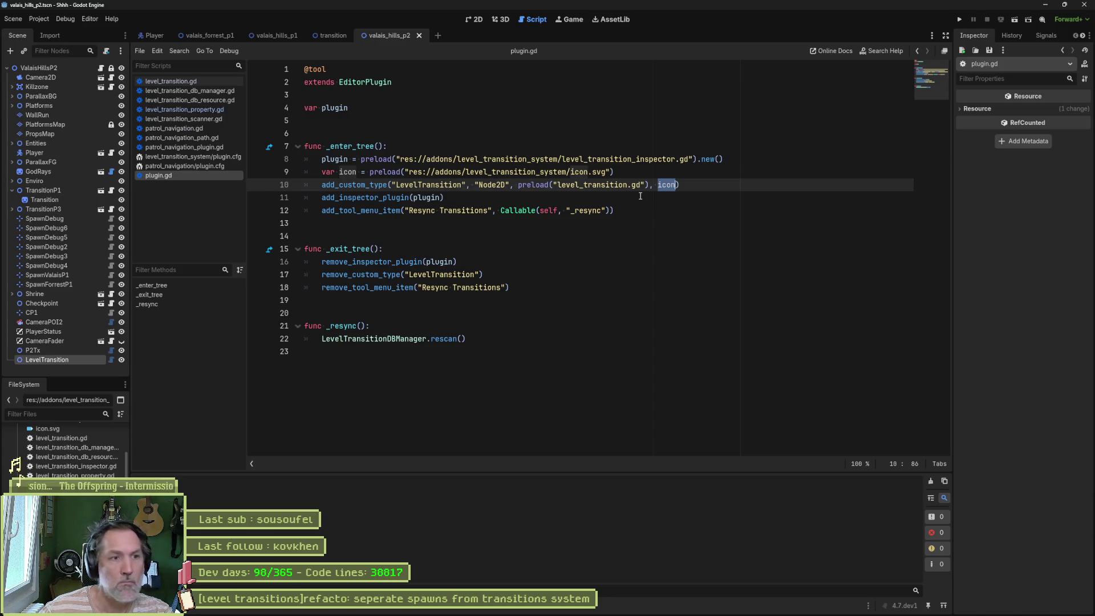
key("ctrl+s")
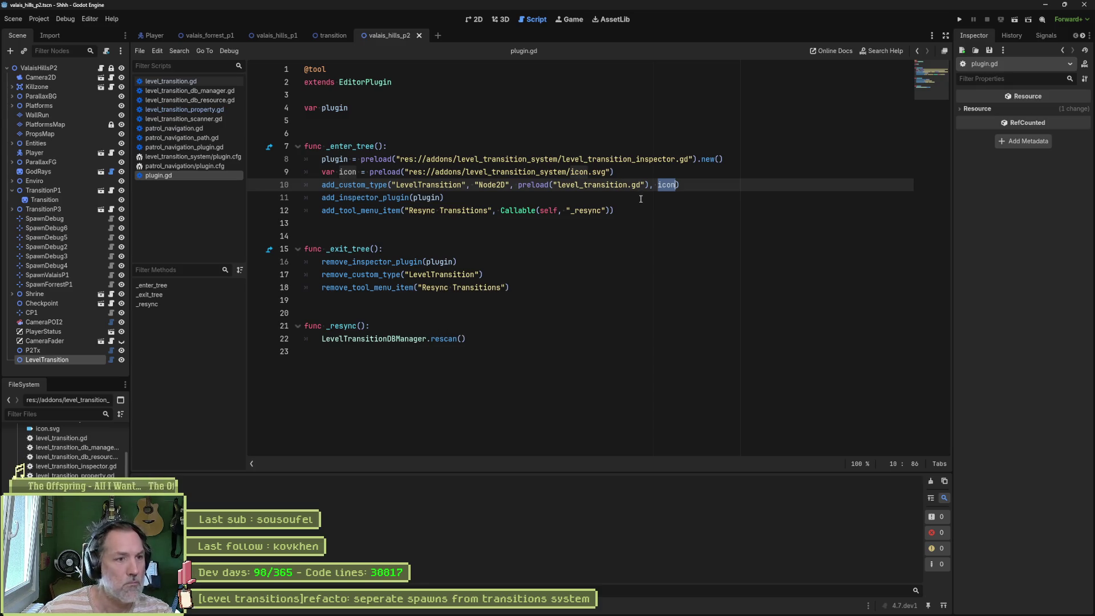
Step: Review plugin.gd's add_custom_type call on line 10, then switch to level_transition.gd
key("ctrl+a")
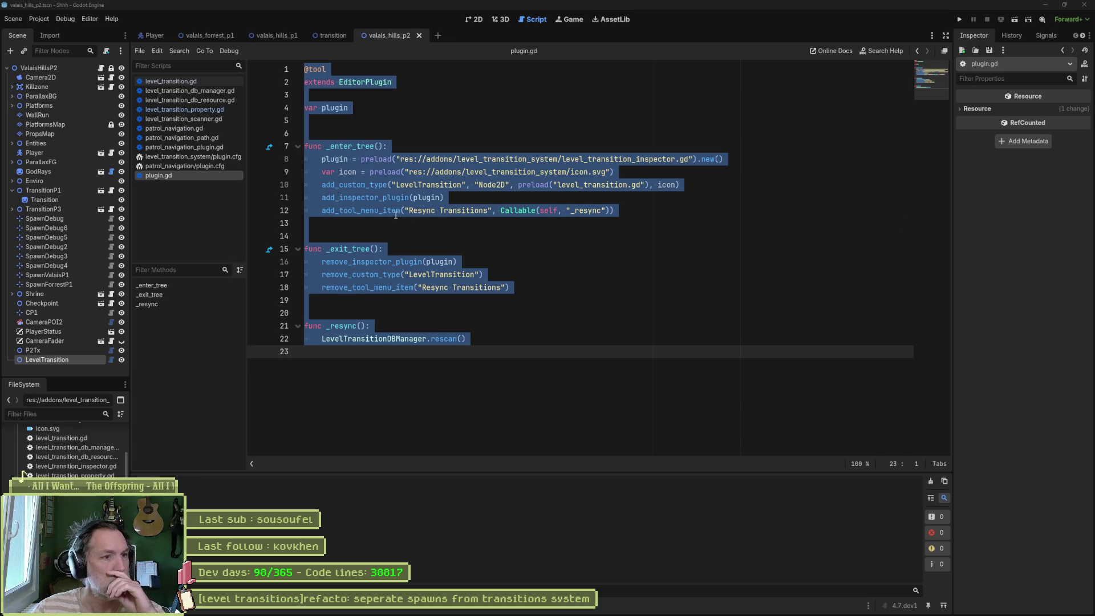
double_click(354, 185)
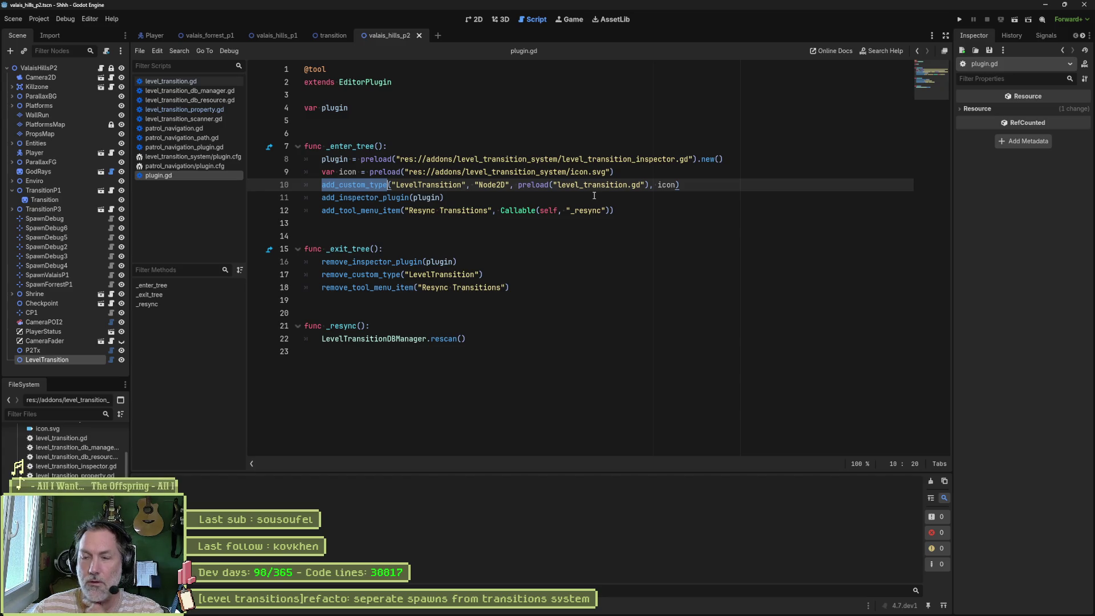
left_click(183, 81)
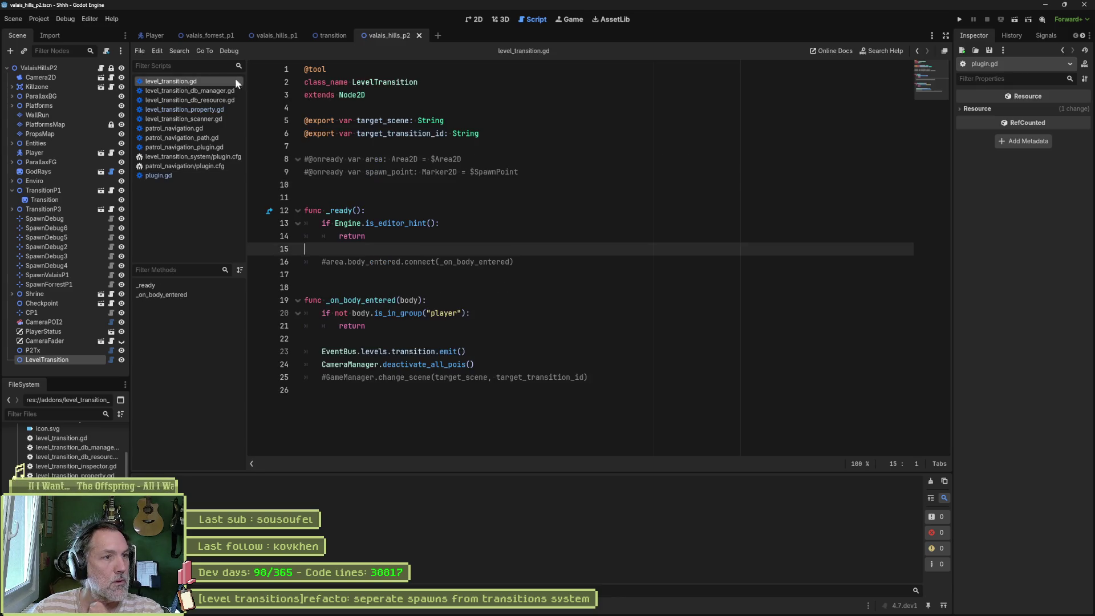
Step: Comment out class_name on line 2 with '#Note: is registered via plugin.gd' and save
left_click(307, 82)
type("#")
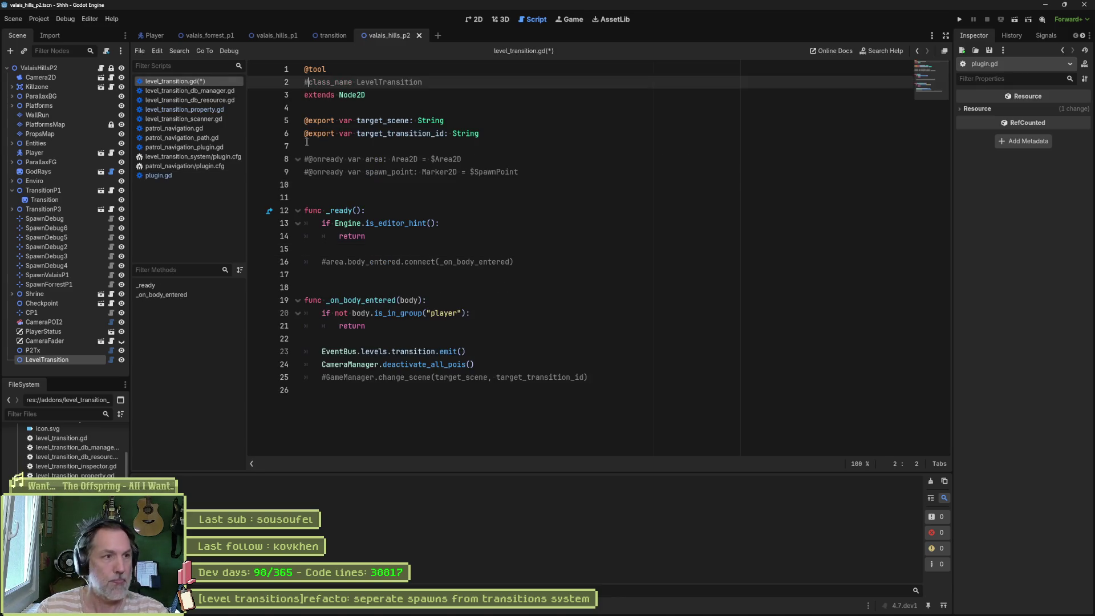
key("End")
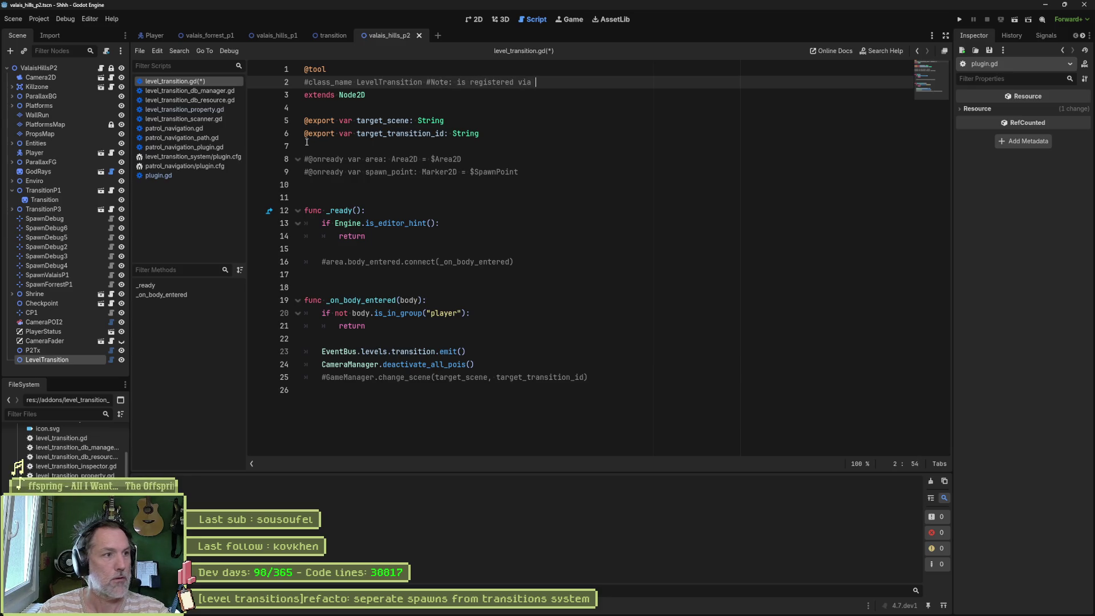
type("d")
key("ctrl+s")
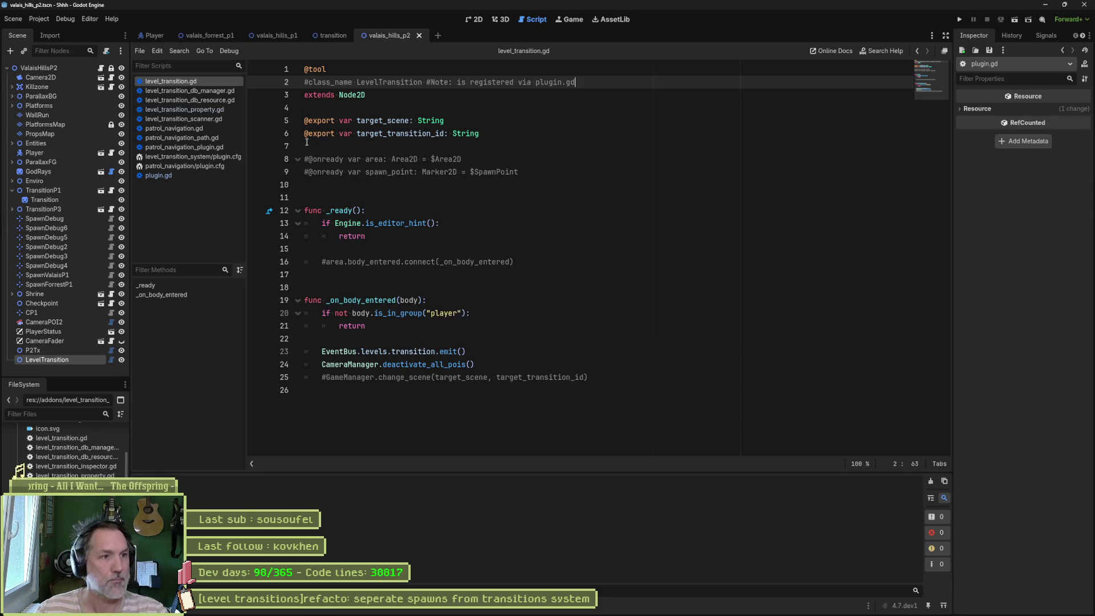
left_click(83, 372)
key("ctrl+a")
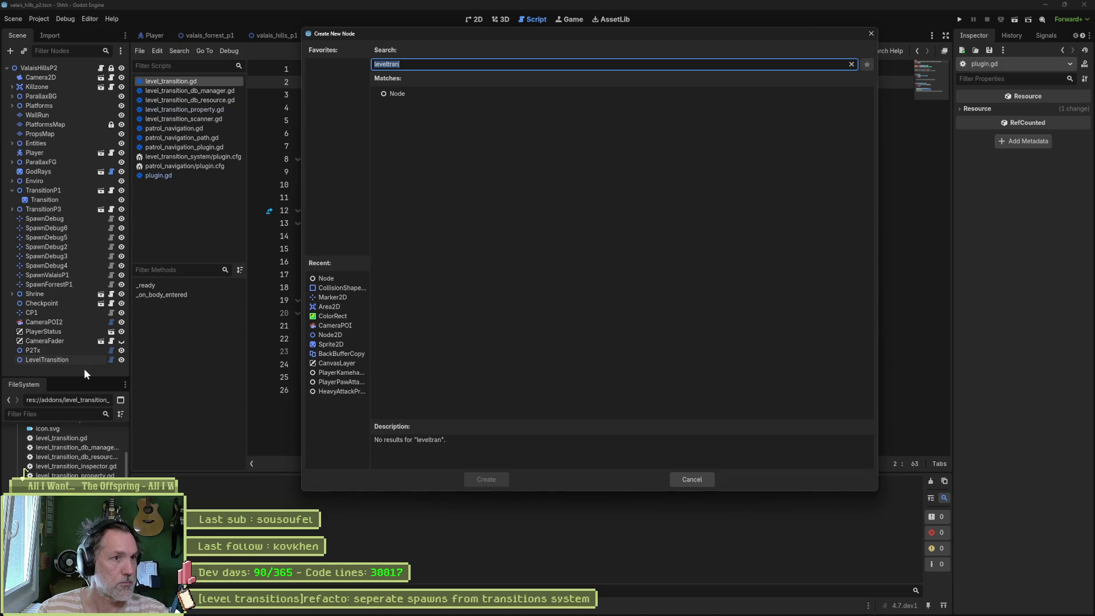
Step: Search 'levelt' in Create New Node, cancel when no LevelTransition appears, and leave Godot
type("level")
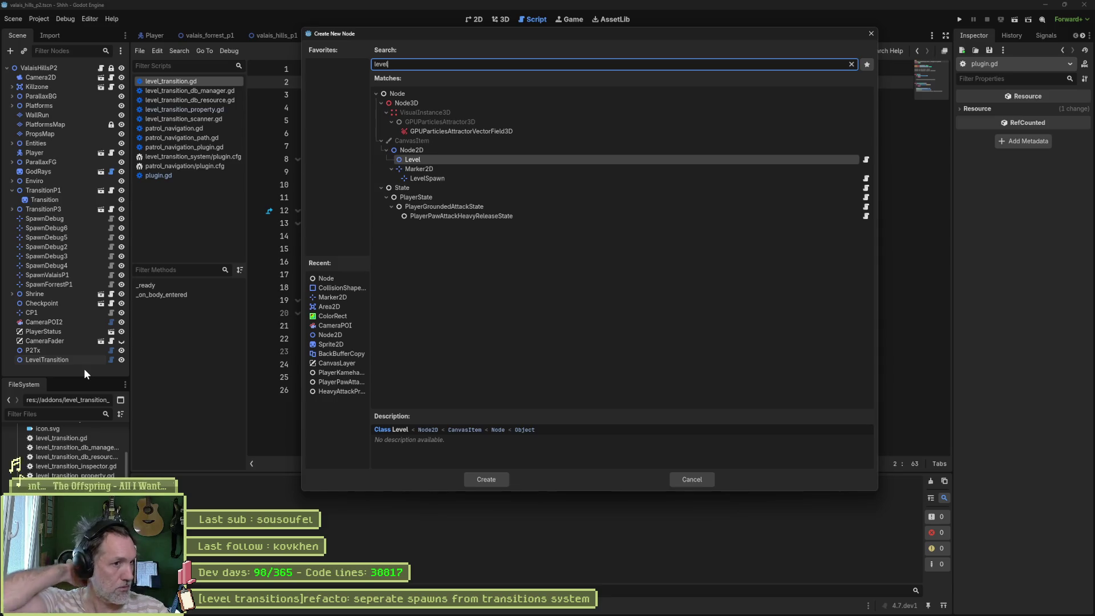
type("t")
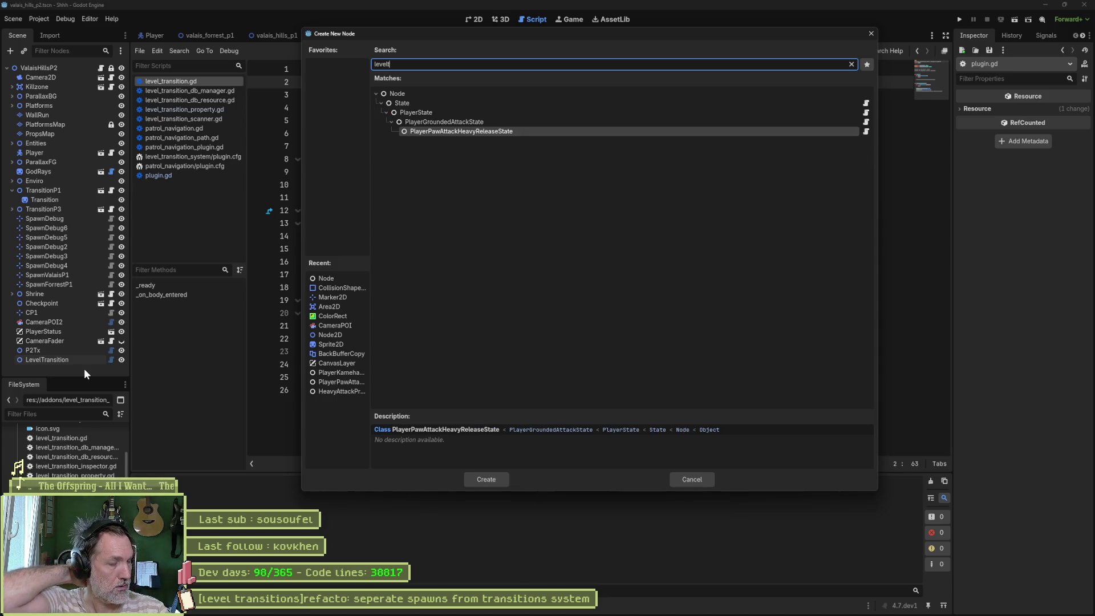
left_click(691, 479)
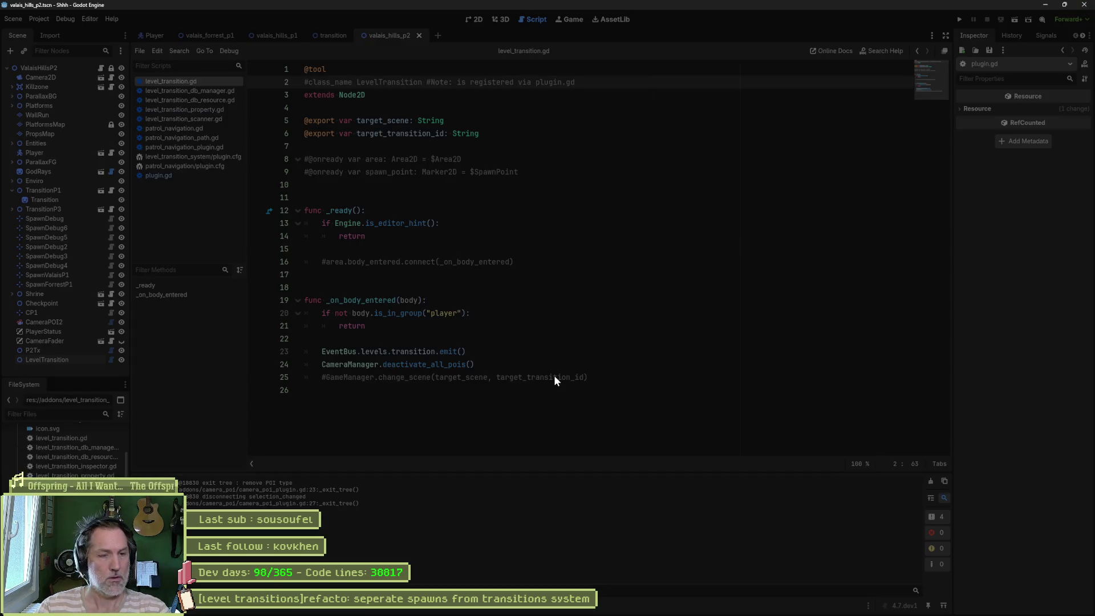
key("alt+Tab")
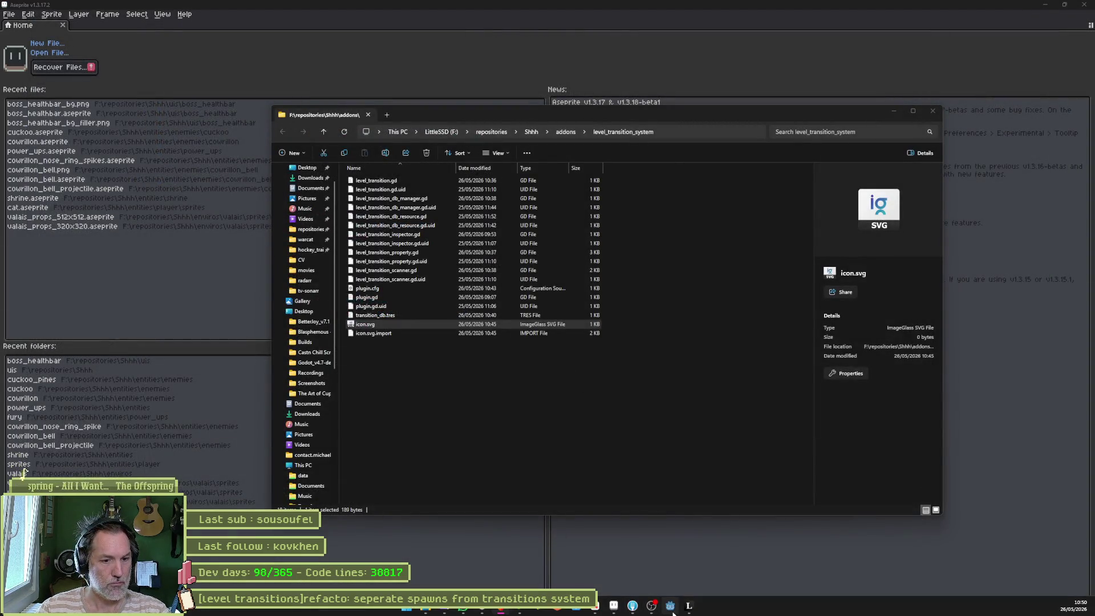
Step: Relaunch Godot and open the Shhh project from the Project Manager
double_click(510, 332)
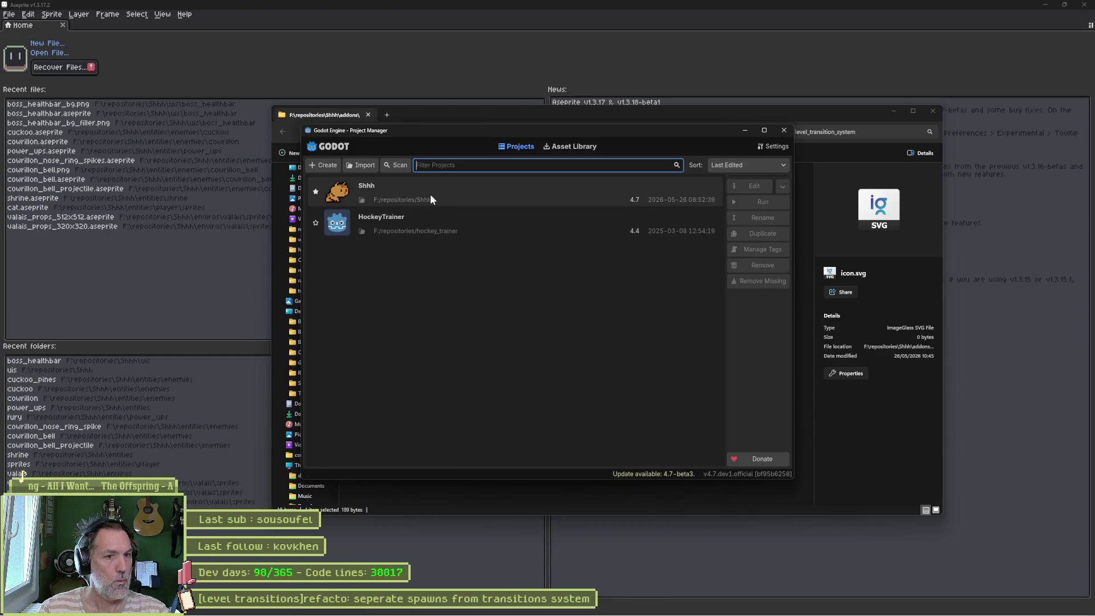
double_click(476, 193)
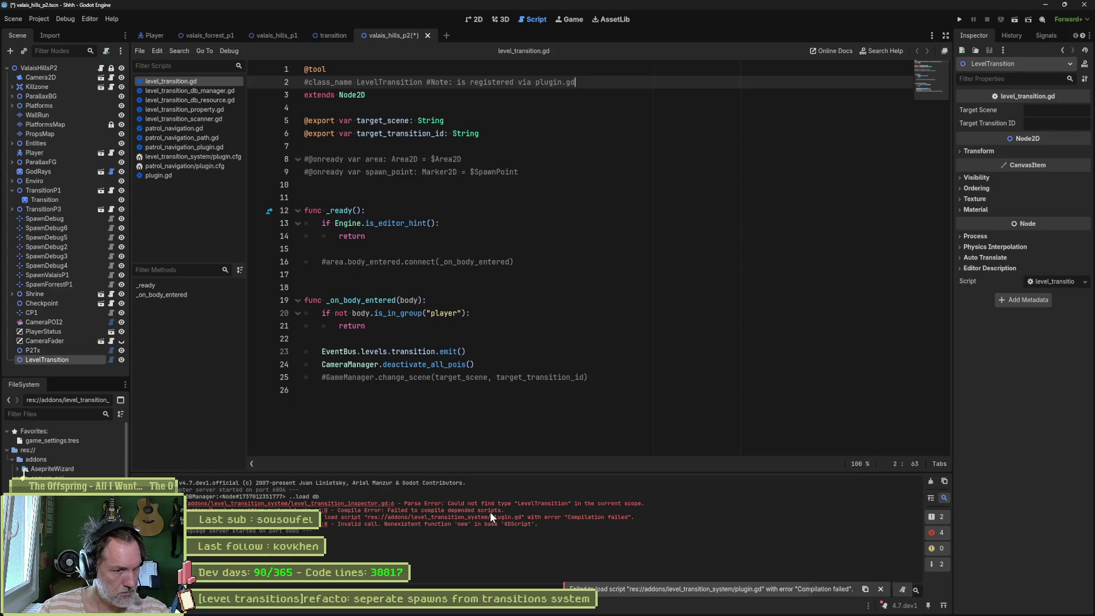
Step: Copy all Output log text, then follow the error to line 6 of level_transition_inspector.gd
right_click(490, 512)
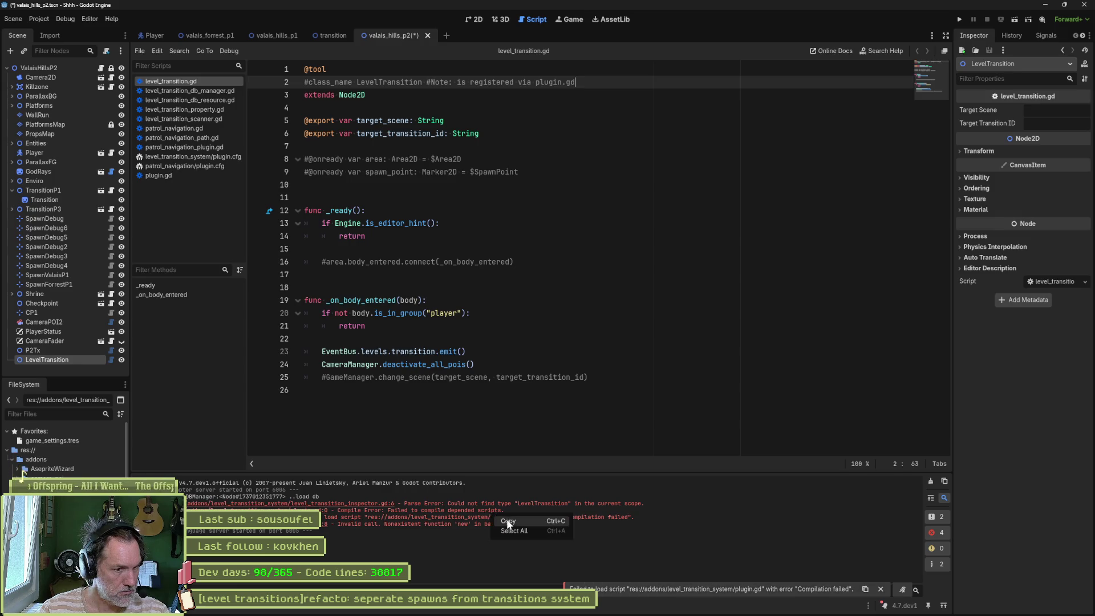
left_click(518, 529)
right_click(501, 514)
left_click(515, 523)
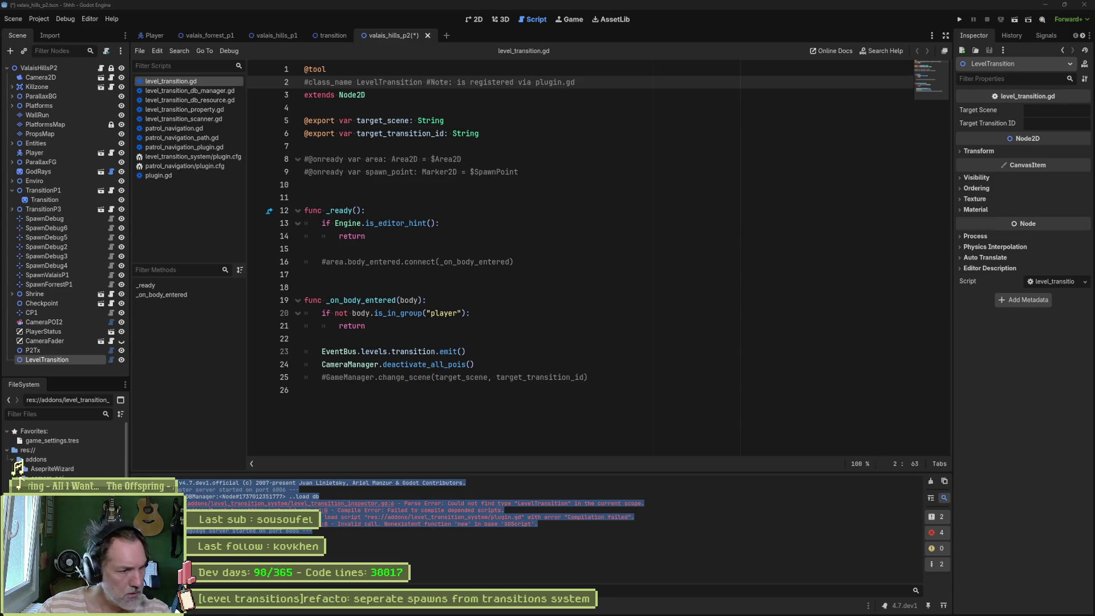
left_click(397, 542)
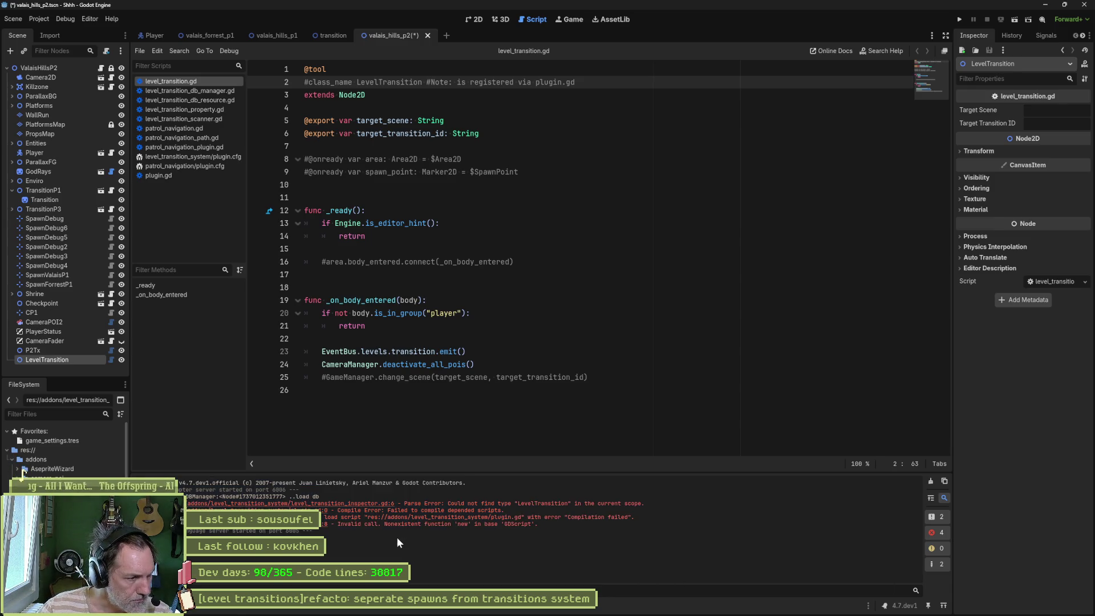
left_click(385, 504)
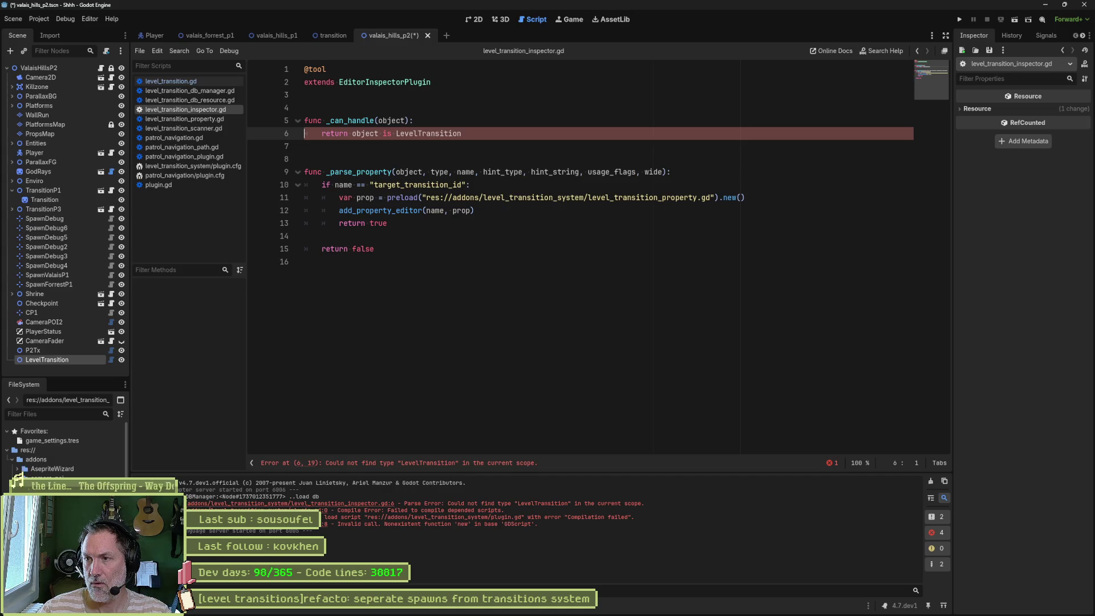
Step: Replace the inspector script with _can_handle comparing the script global name to "LevelTransition", and save
key("ctrl+a")
type("@tool extends EditorInspectorPlugin   func _can_handle(object): \tvar script = object.get_script() \tif script == null: \t\treturn false \treturn script.get_global_name() == \"LevelTransition\"   func _parse_property(object, type, name, hint_type, hint_string, usage_flags, wide): \tif name == \"target_transition_id\": \t\tvar prop = preload(\"res://addons/level_transition_system/level_transition_property.gd\").new() \t\tadd_property_editor(name, prop) \t\treturn true \treturn false")
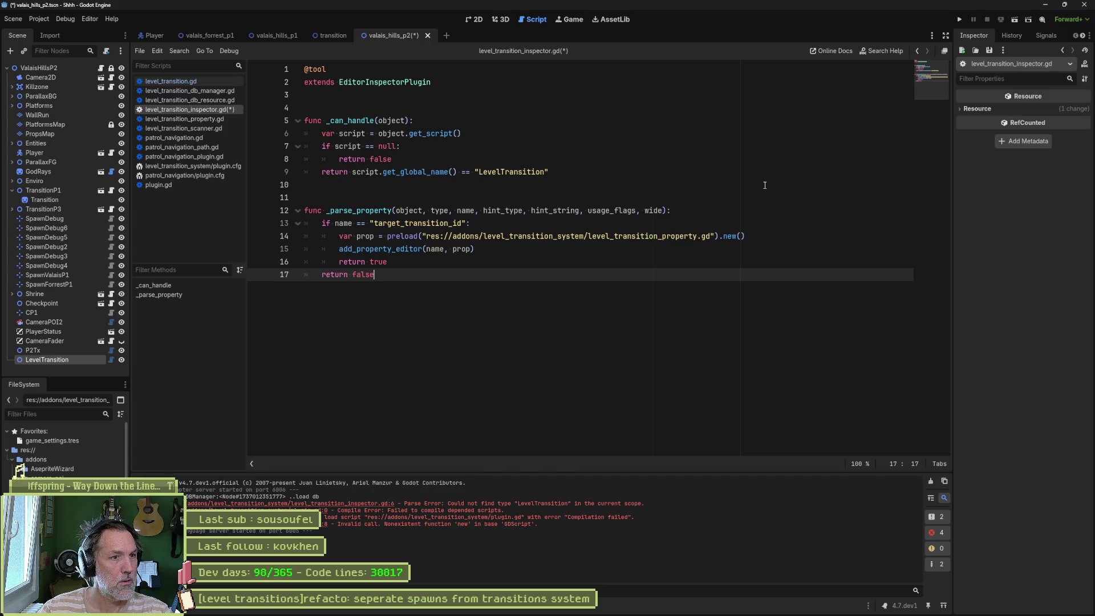
key("ctrl+s")
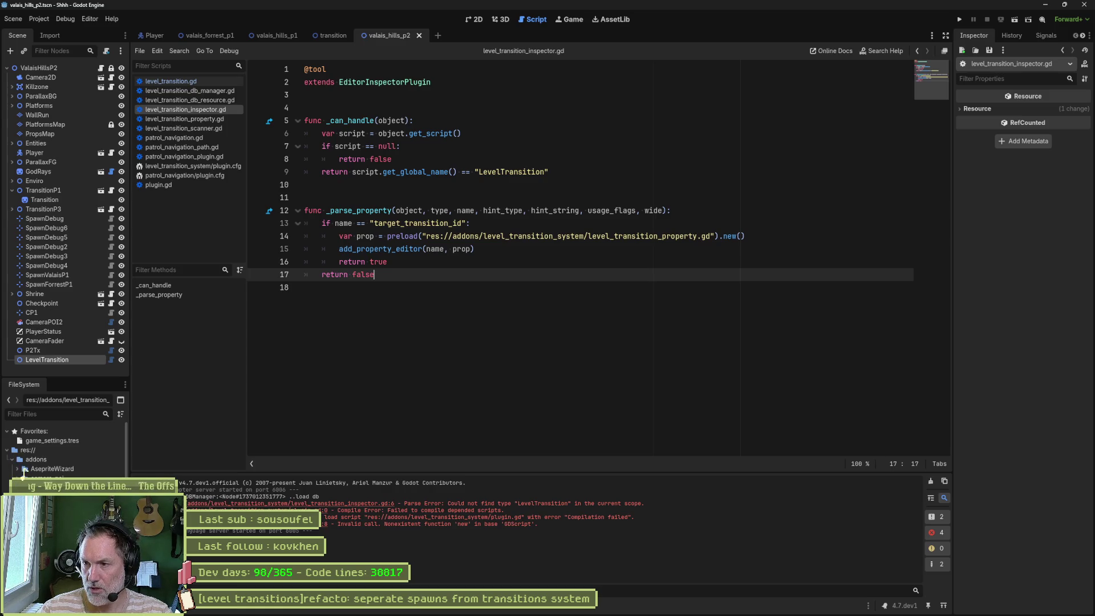
left_click(189, 185)
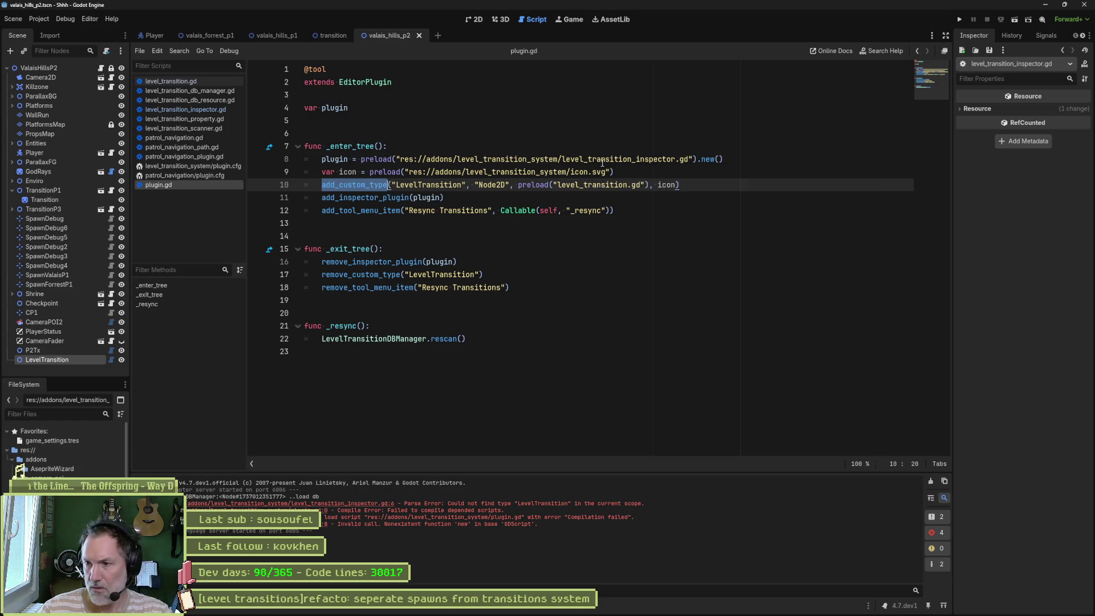
Step: Change preload to load with the full res:// path on plugin.gd line 10 and save
mouse_move(603, 163)
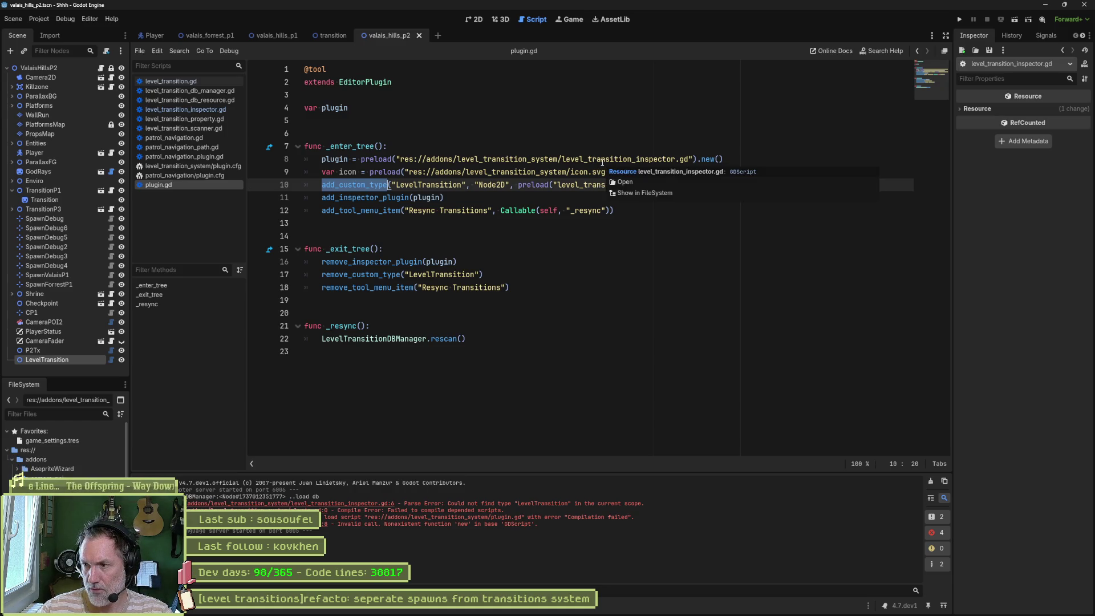
left_click(666, 152)
left_click_drag(531, 185, 519, 186)
key("BackSpace")
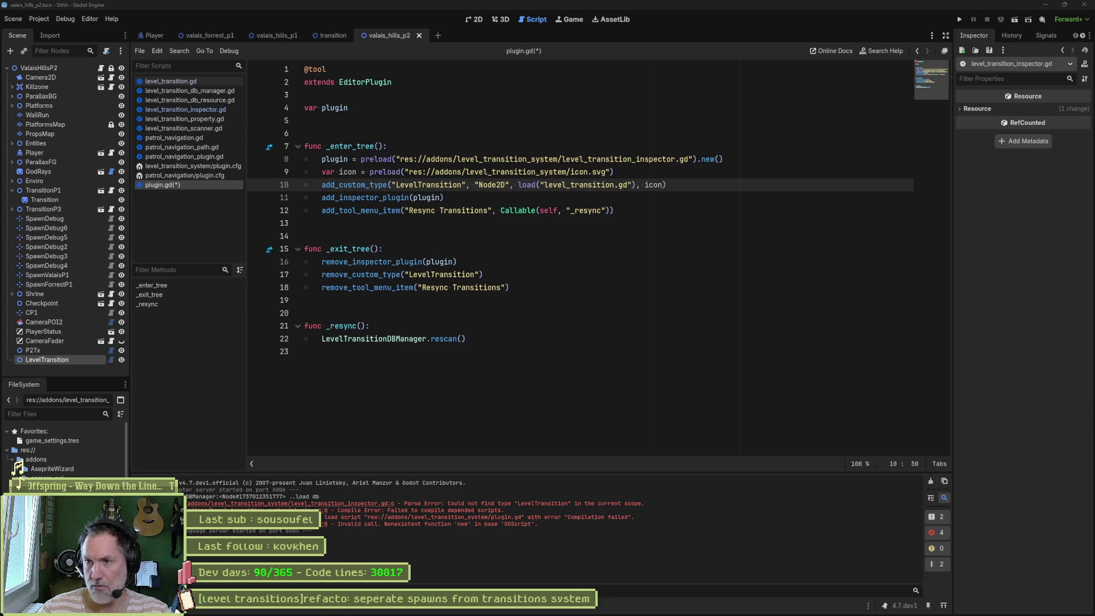
left_click(706, 296)
key("ctrl+s")
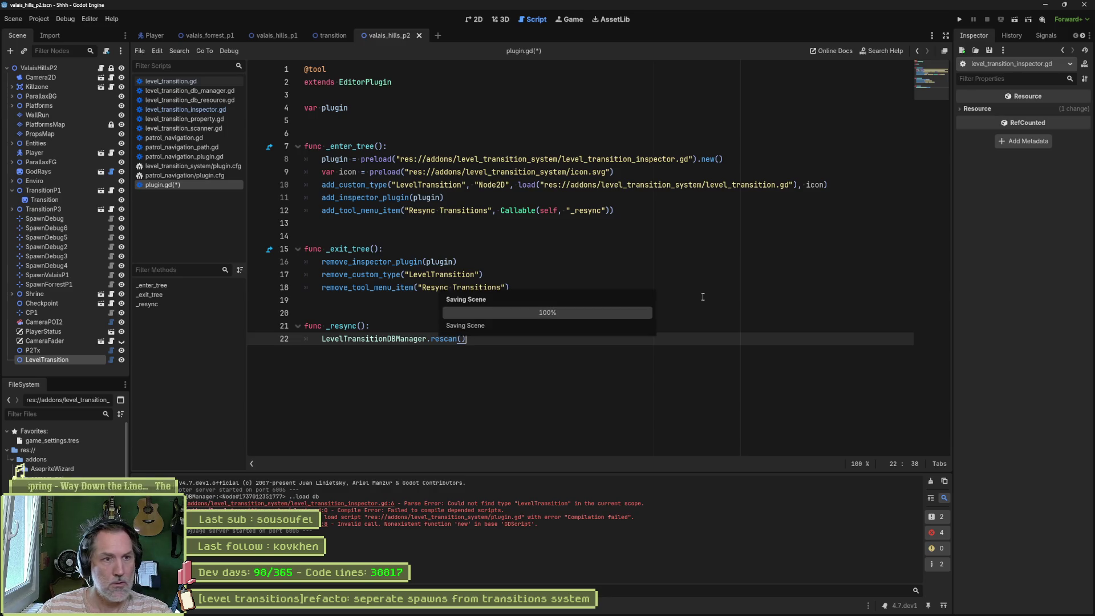
double_click(751, 186)
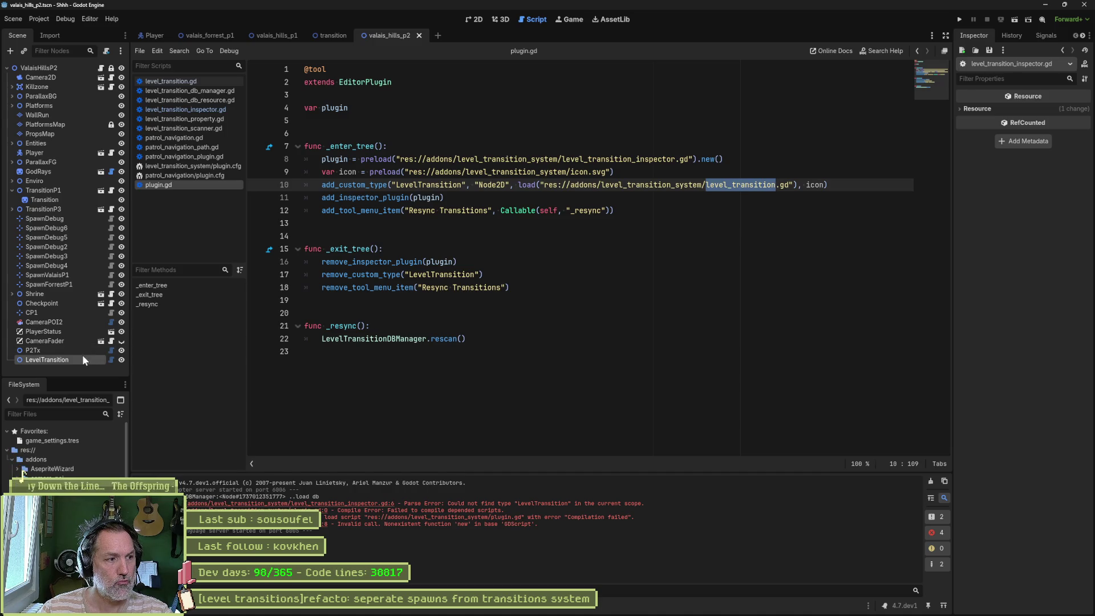
Step: Clear the Output log and reload the current project
left_click(930, 481)
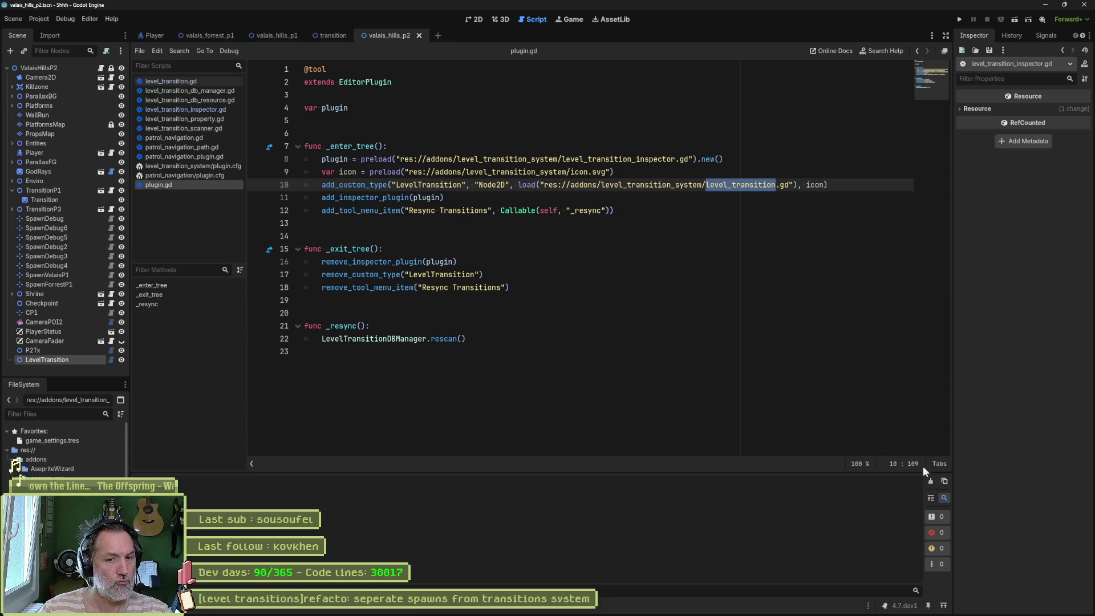
left_click(12, 19)
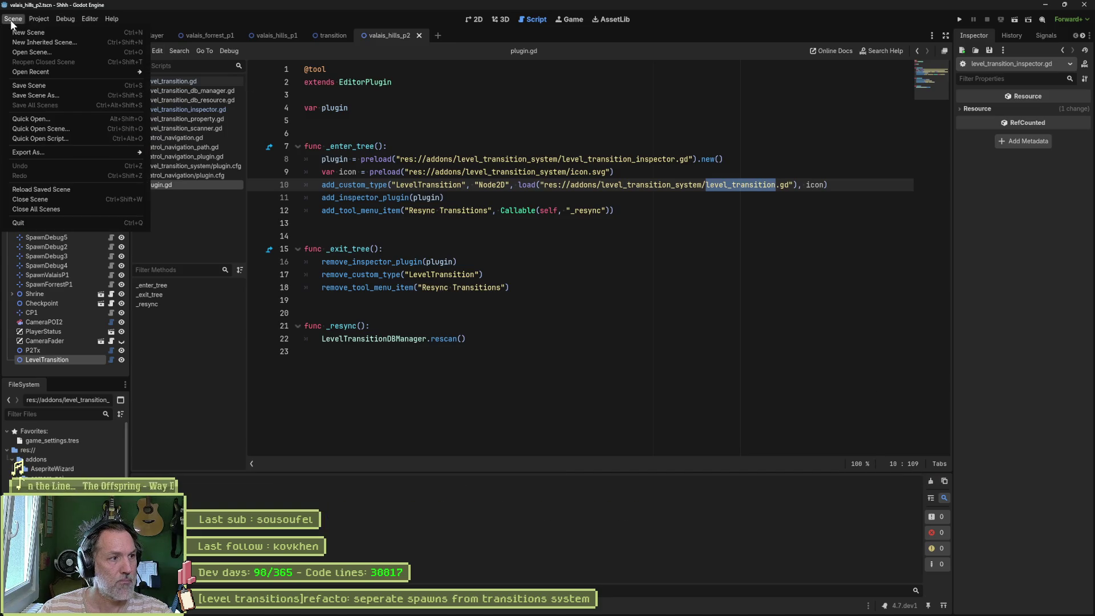
mouse_move(36, 19)
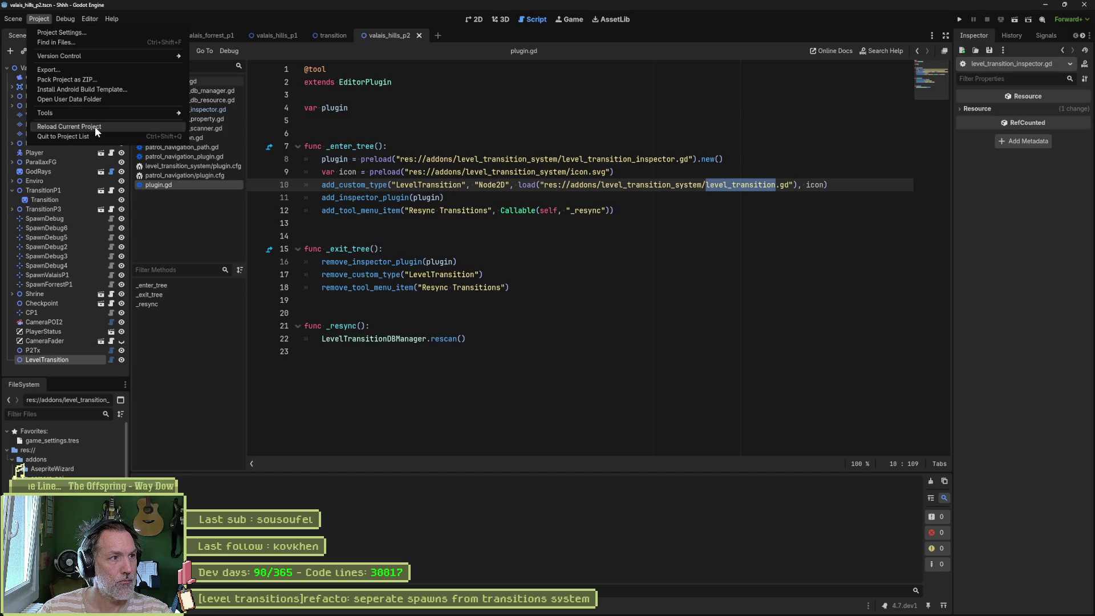
left_click(95, 126)
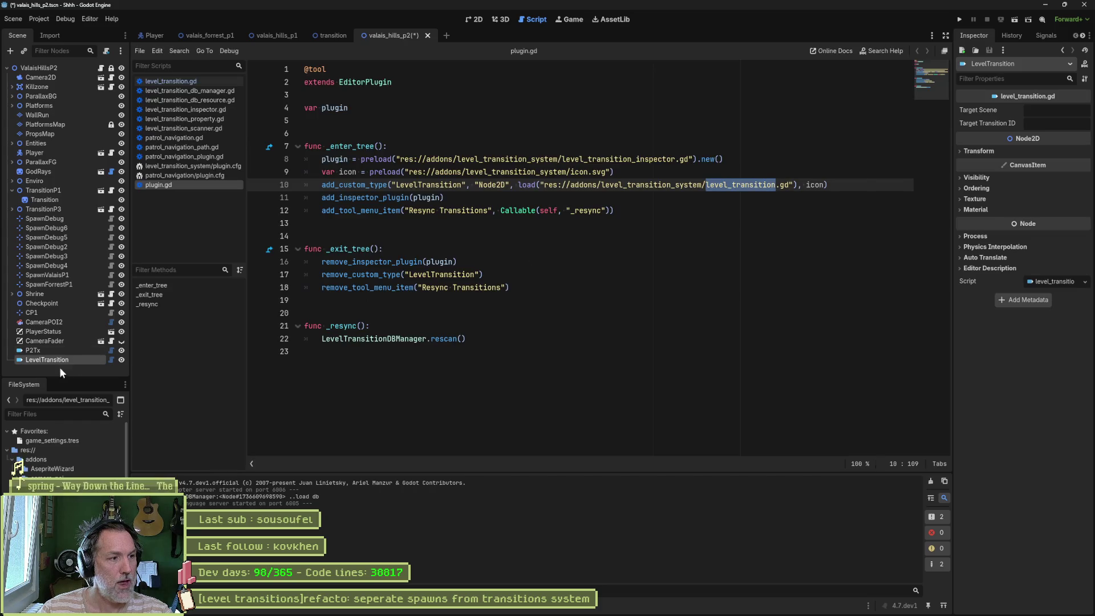
Step: Create a LevelTransition node (LevelTransition2) by searching 'leveltran' in Create New Node
left_click(72, 368)
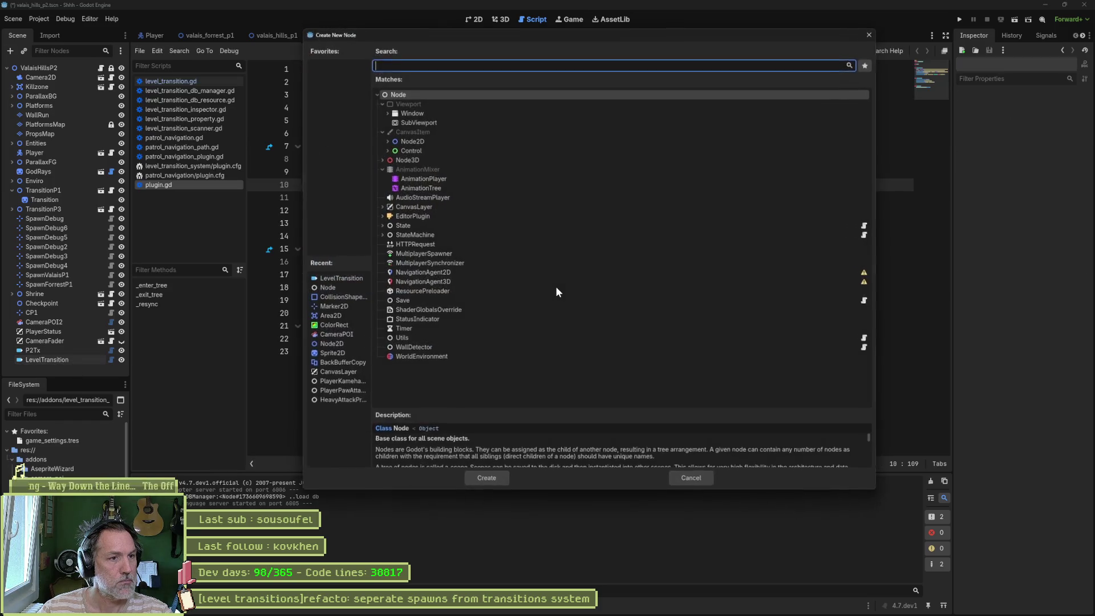
key("ctrl+a")
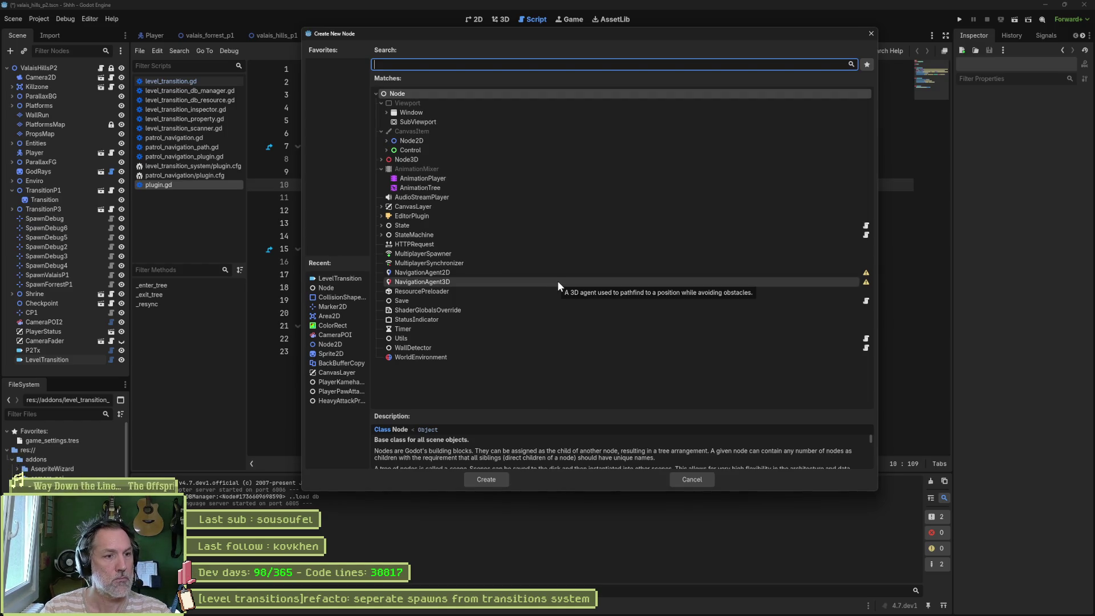
type("leveltran")
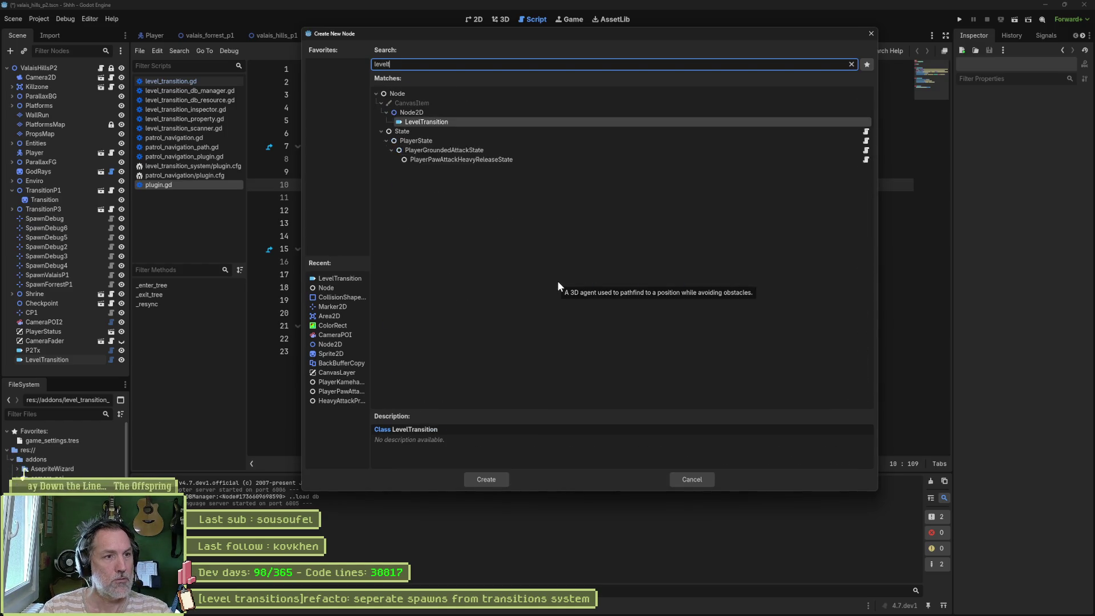
key("Return")
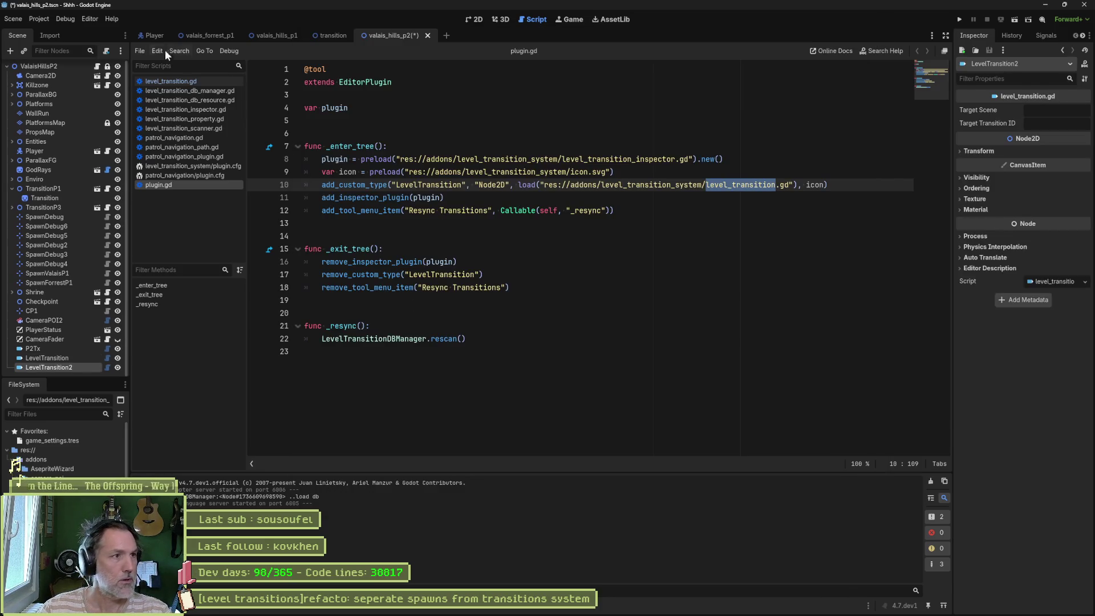
left_click(471, 19)
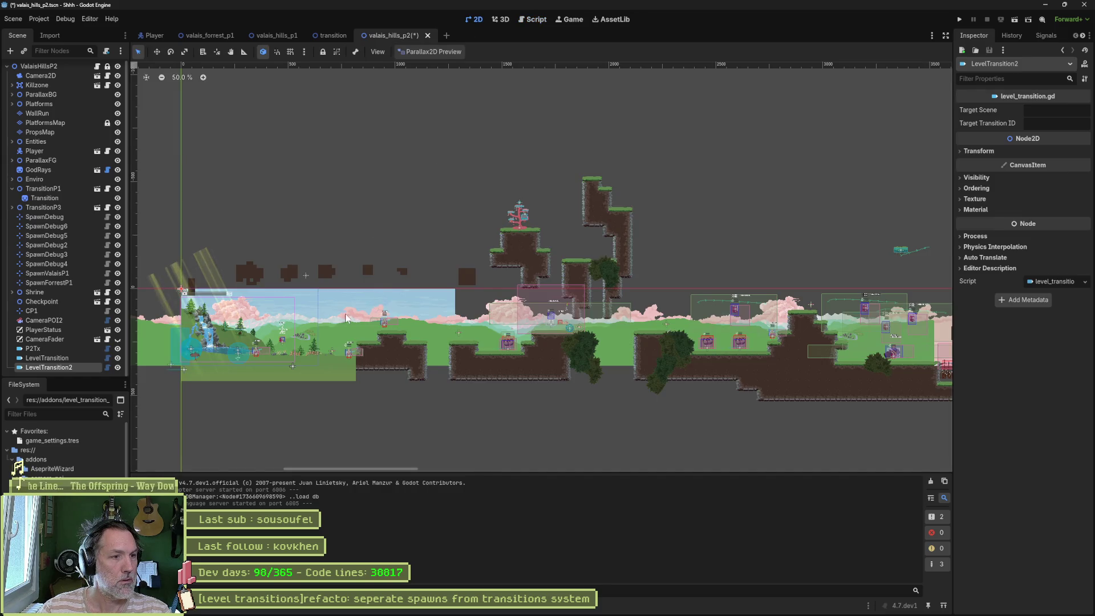
Step: Frame, zoom and pan the 2D level view to show more to the right
key("f")
scroll(562, 291, "up", 2)
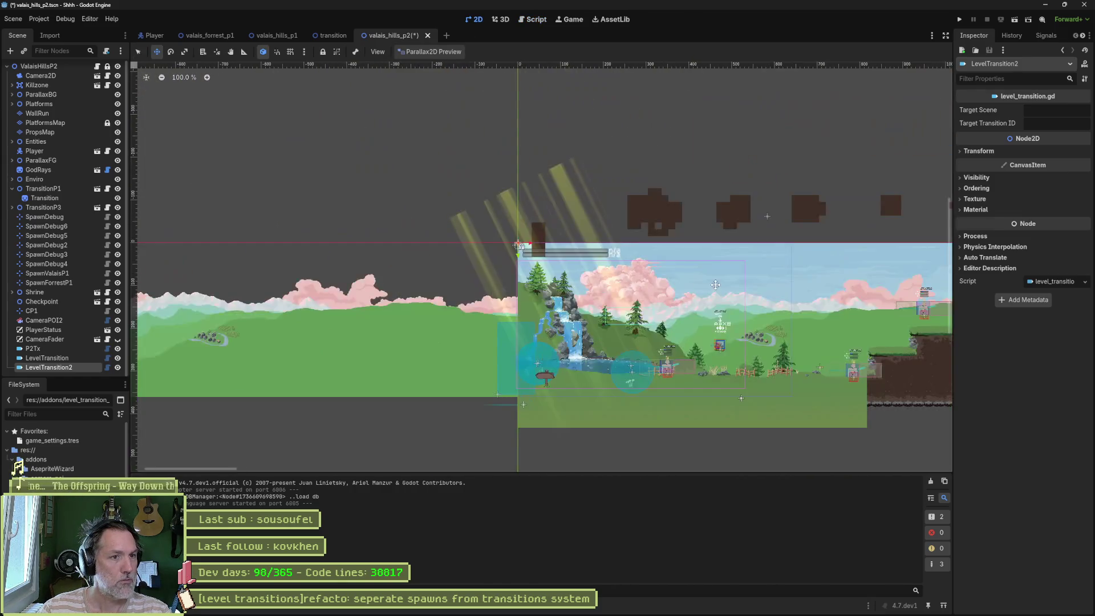
left_click_drag(716, 285, 441, 272)
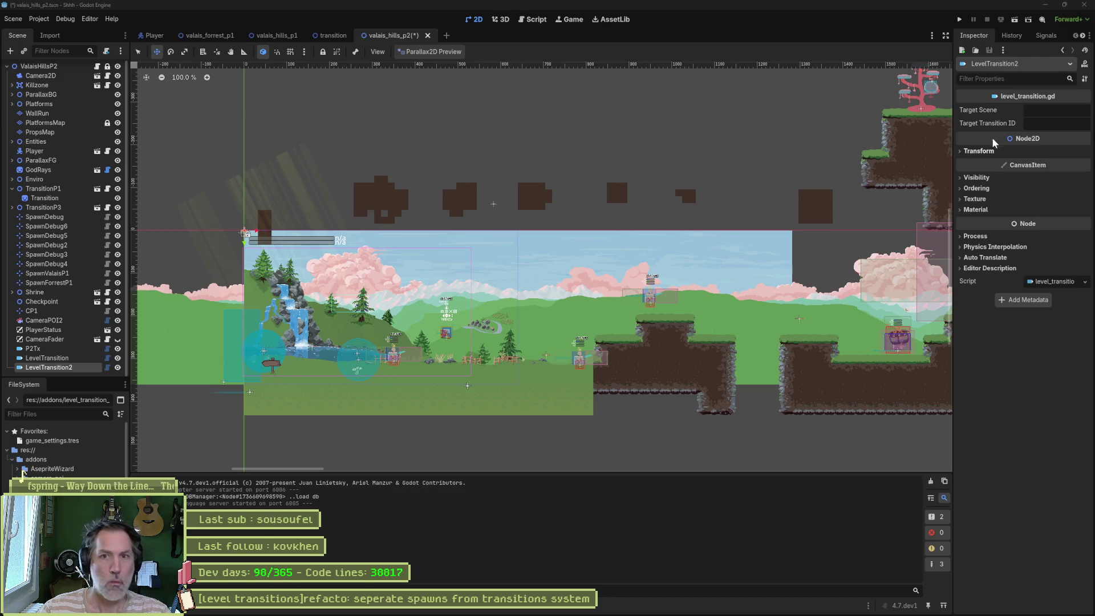
Step: Inspect P2Tx's Target Scene setting, then return to plugin.gd
left_click(57, 359)
left_click(64, 350)
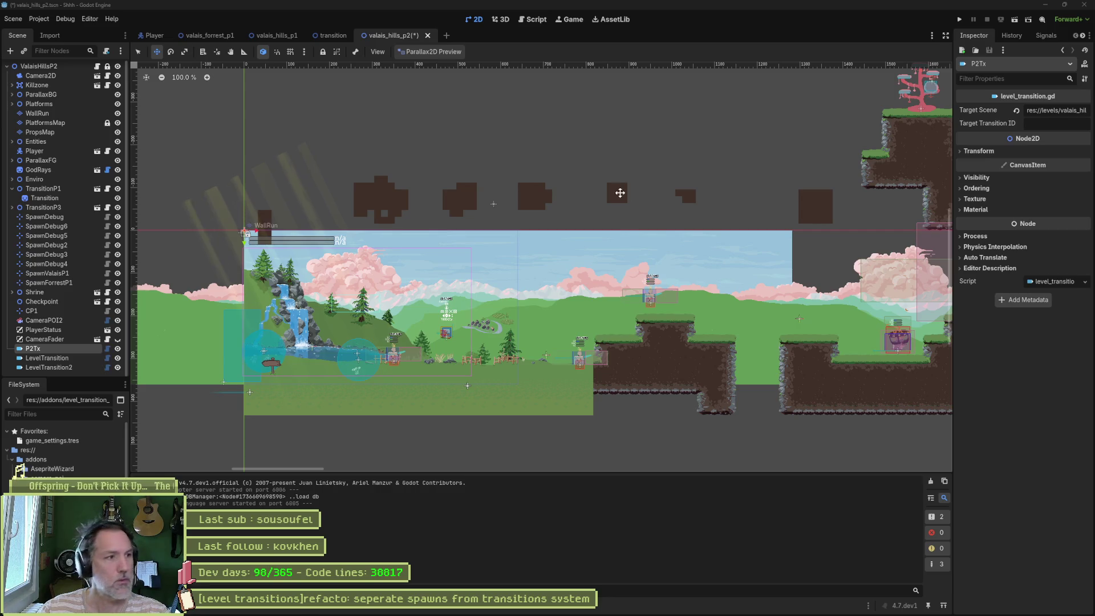
left_click(533, 21)
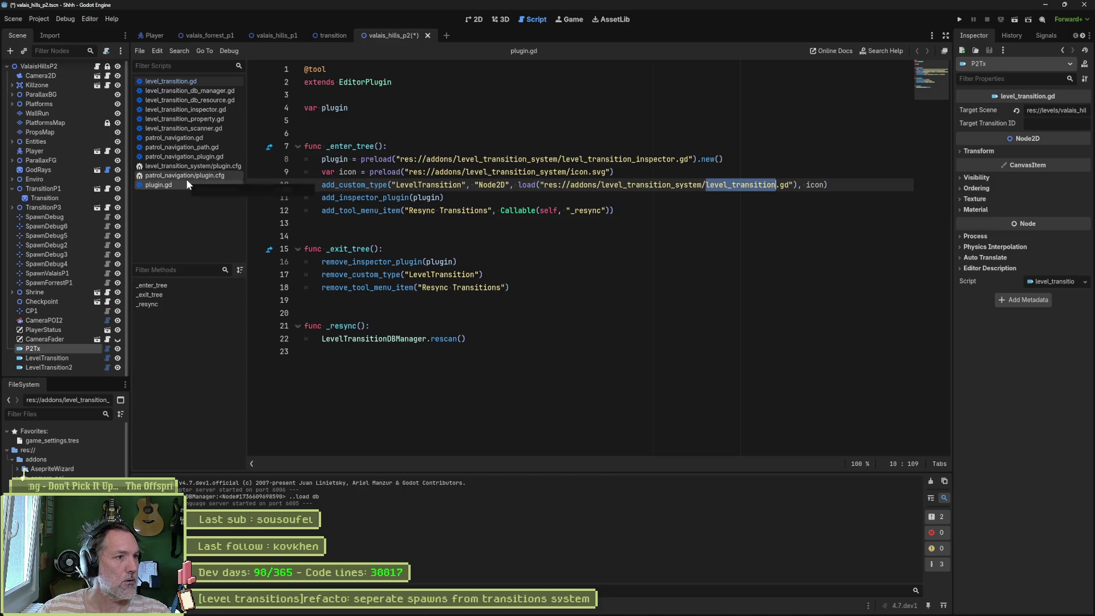
Step: Close the patrol navigation scripts plus plugin.cfg and plugin.gd
left_click(204, 83)
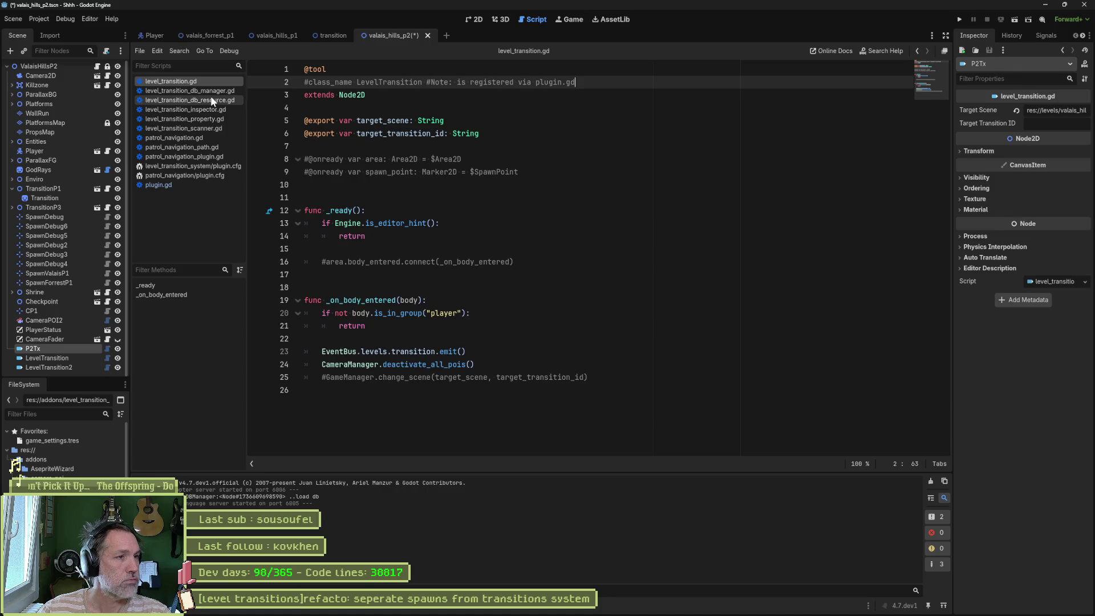
middle_click(177, 147)
middle_click(171, 140)
middle_click(172, 138)
middle_click(172, 138)
middle_click(173, 136)
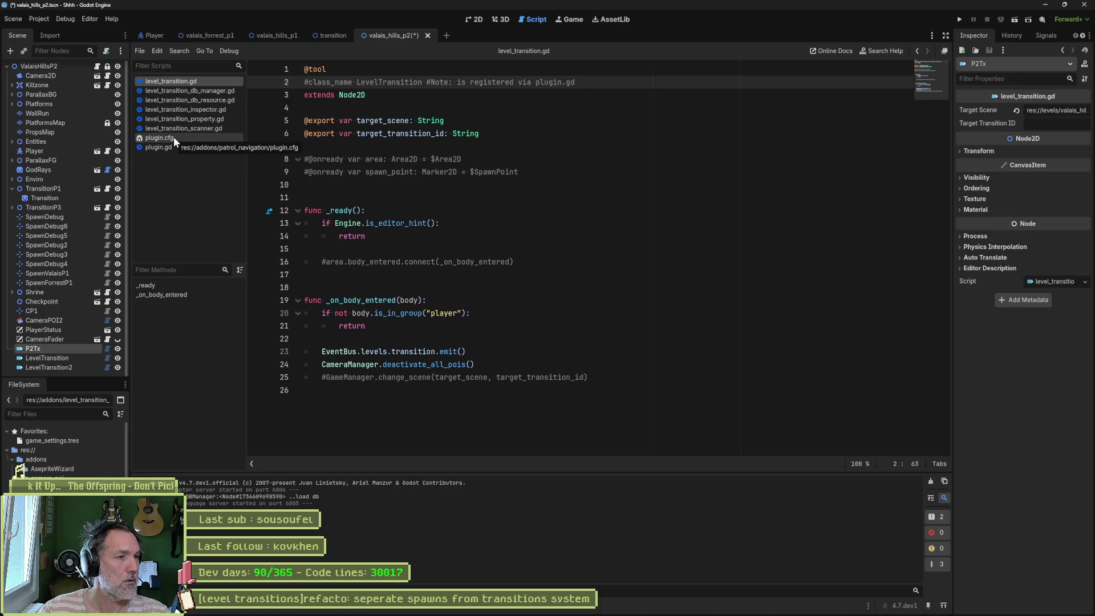
middle_click(174, 136)
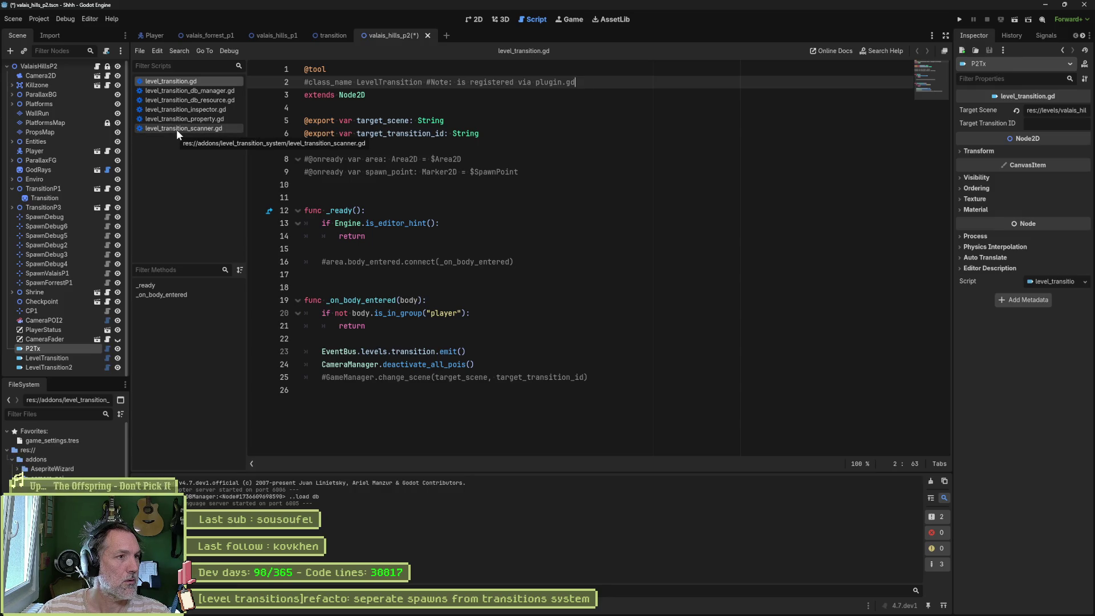
Step: Close level_transition_scanner.gd and level_transition_property.gd, then jump to _can_handle
left_click(176, 129)
middle_click(179, 128)
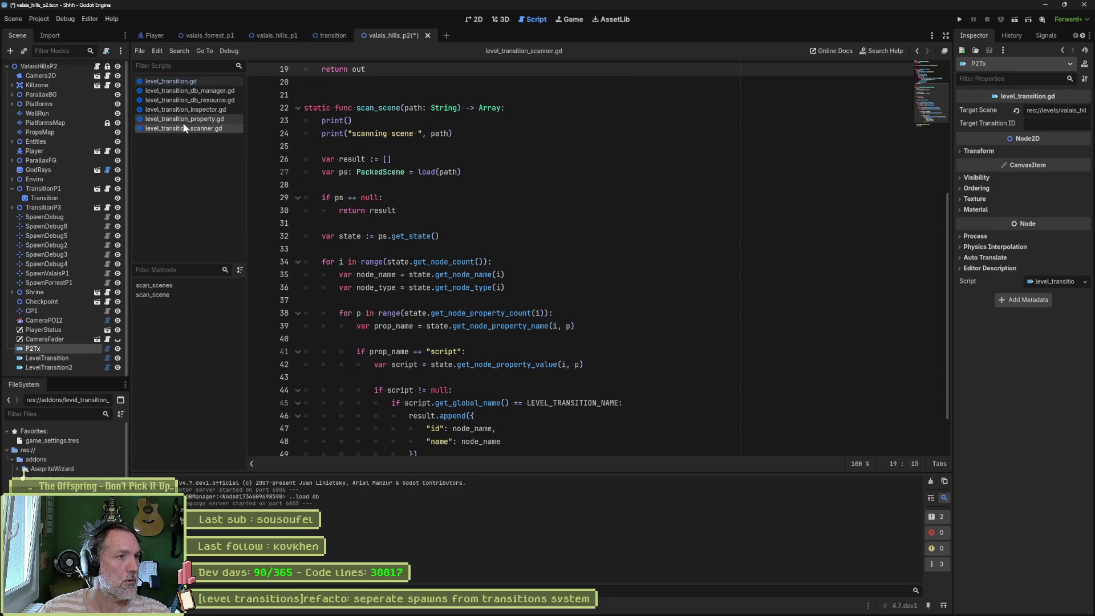
left_click(184, 120)
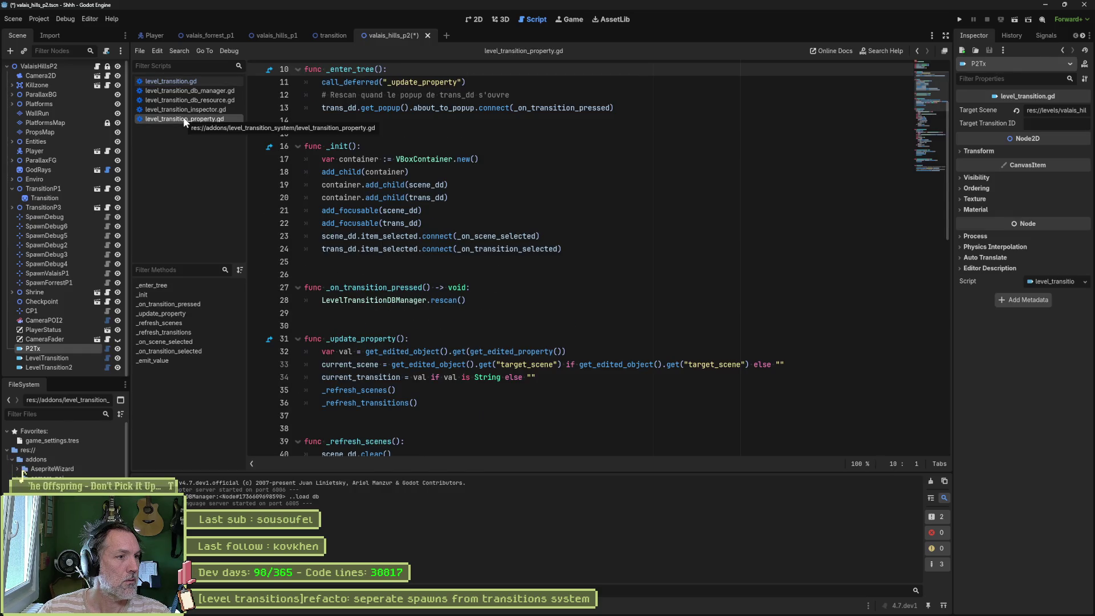
middle_click(183, 120)
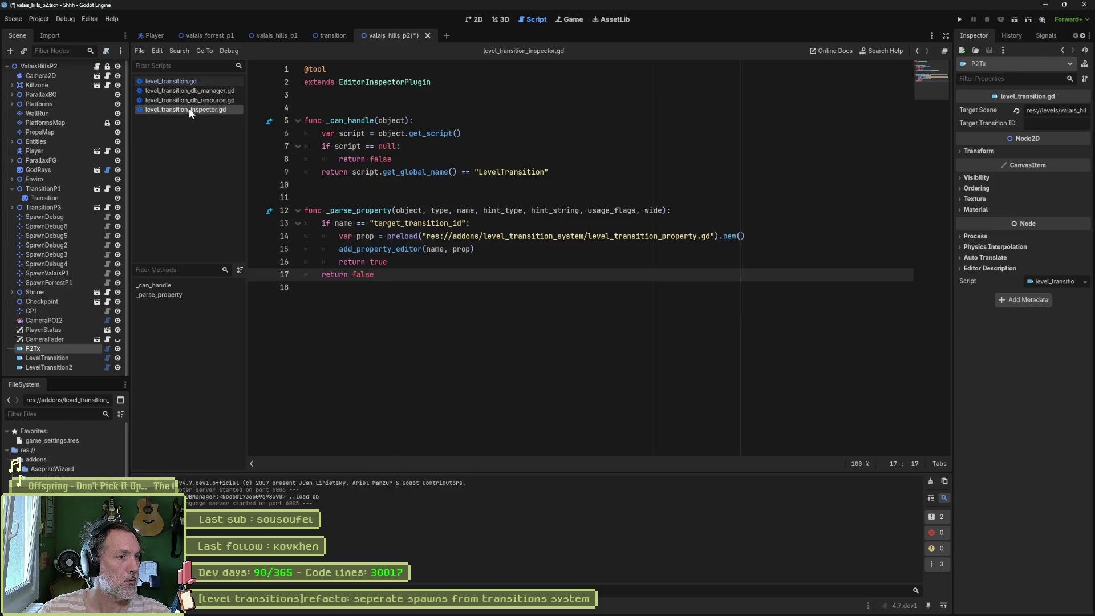
left_click(179, 286)
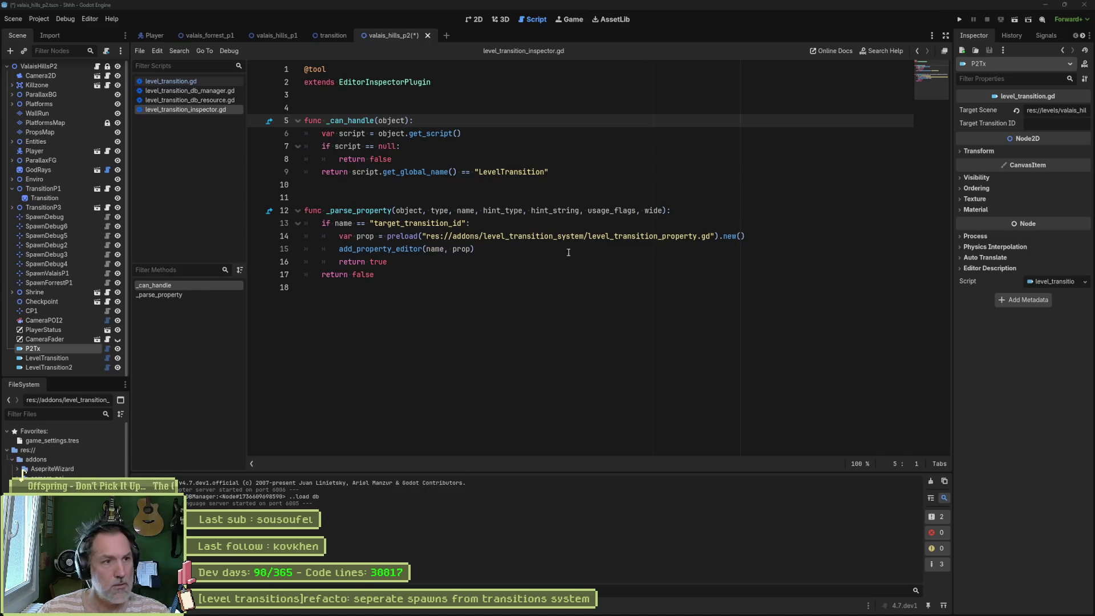
Step: Add a debug print of the script's global name after the null-check return
left_click(486, 159)
key("Return")
type("print(\"global_name: \", script.get_global_name())")
key("shift+Tab")
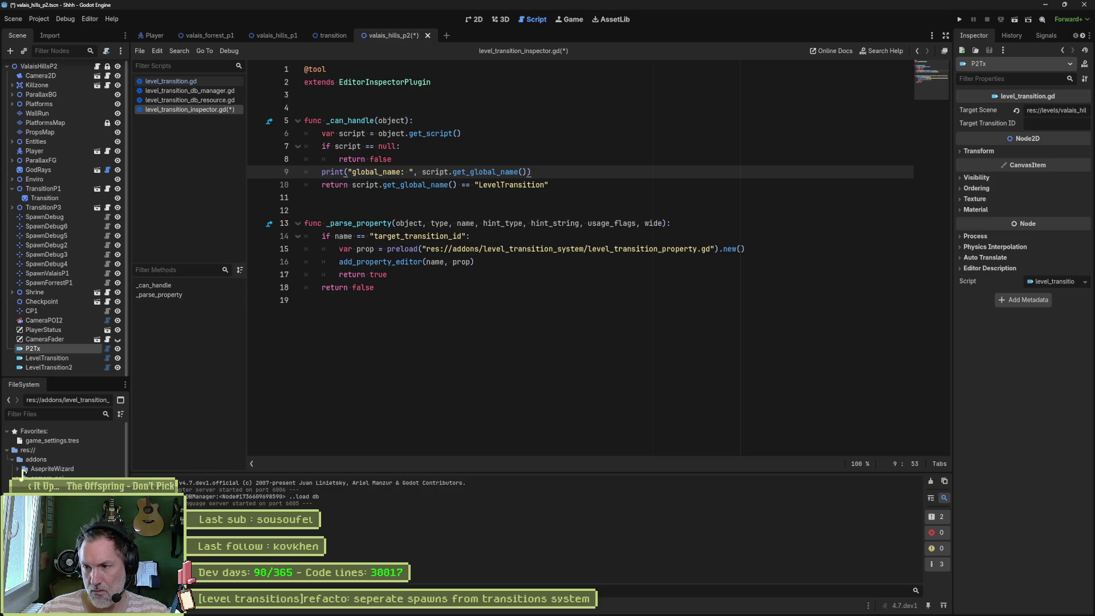
Step: Replace the script with the preload-based LevelTransitionScript version and save
left_click(672, 283)
key("ctrl+a")
type("@tool extends EditorInspectorPlugin  const LevelTransitionScript = preload(\"res://addons/level_transition_system/level_transition.gd\")   func _can_handle(object): \tvar script = object.get_script() \tif script == null: \t\treturn false \treturn script == LevelTransitionScript   func _parse_property(object, type, name, hint_type, hint_string, usage_flags, wide): \tif name == \"target_transition_id\": \t\tvar prop = preload(\"res://addons/level_transition_system/level_transition_property.gd\").new() \t\tadd_property_editor(name, prop) \t\treturn true \treturn false")
key("ctrl+s")
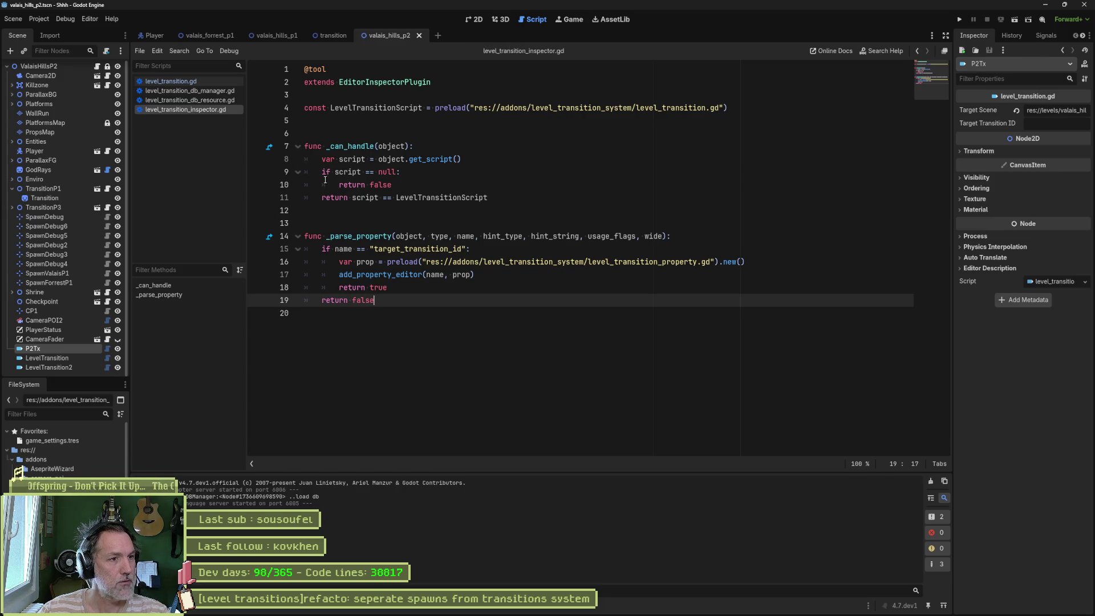
Step: Reselect P2Tx to show its Target dropdowns and review the LevelTransitionScript uses
left_click(56, 301)
left_click(33, 349)
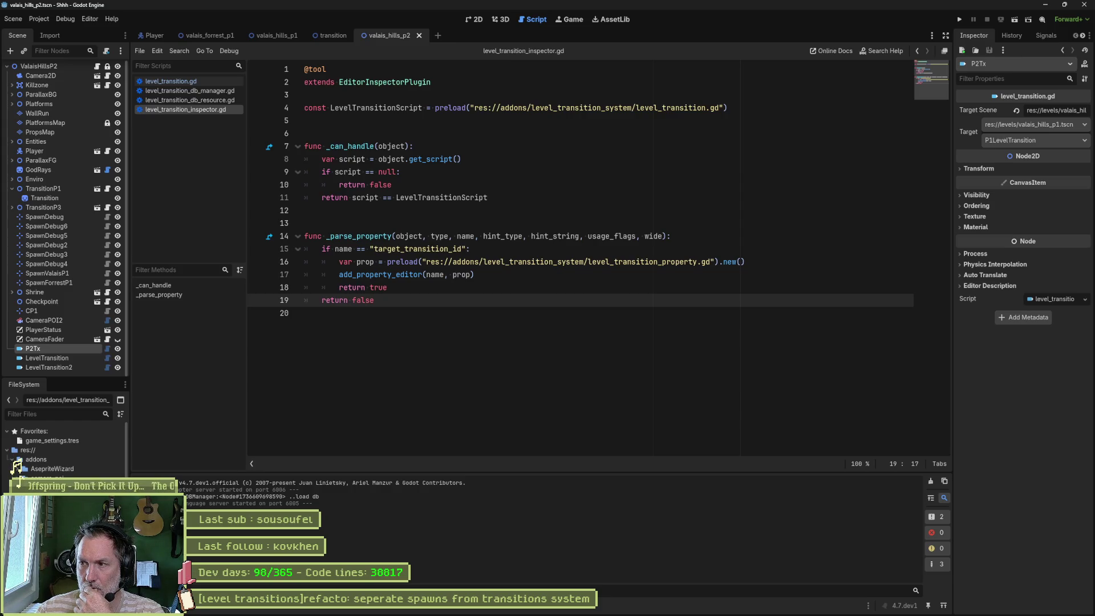
double_click(418, 108)
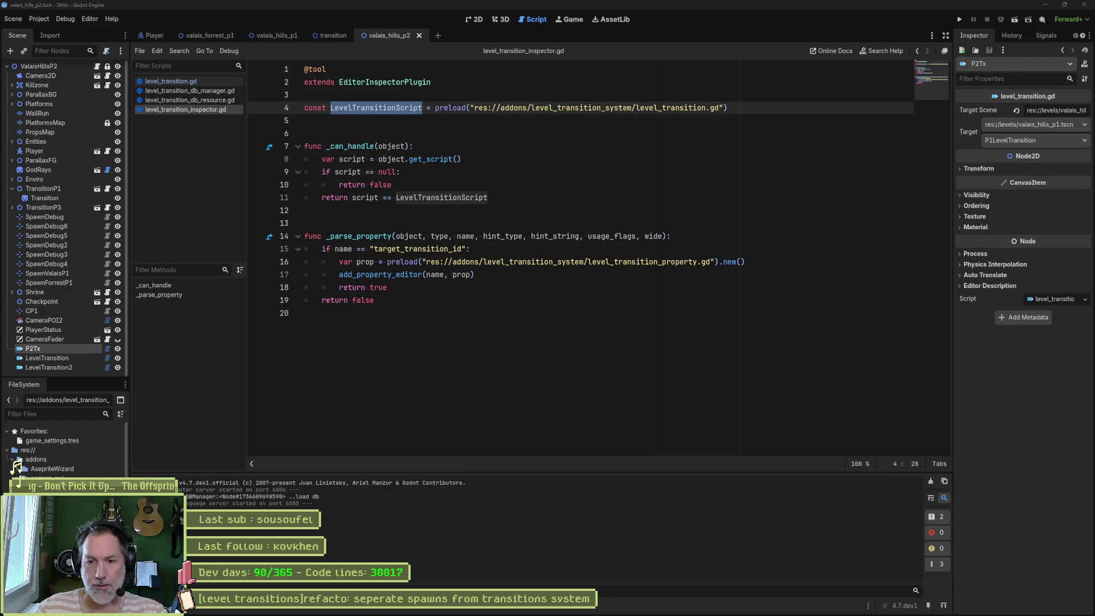
left_click(554, 290)
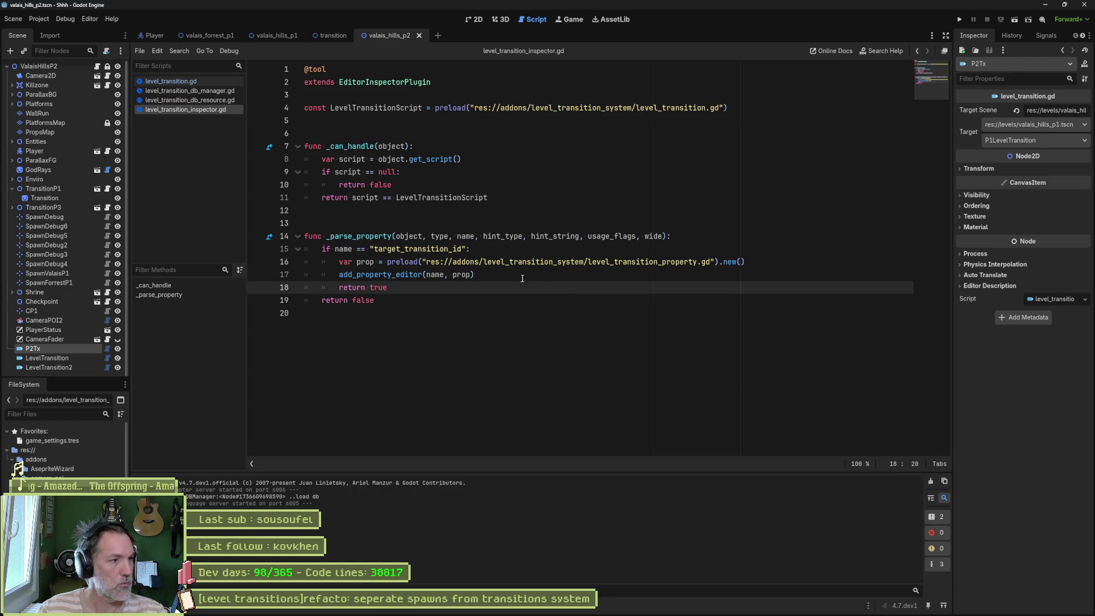
left_click(477, 19)
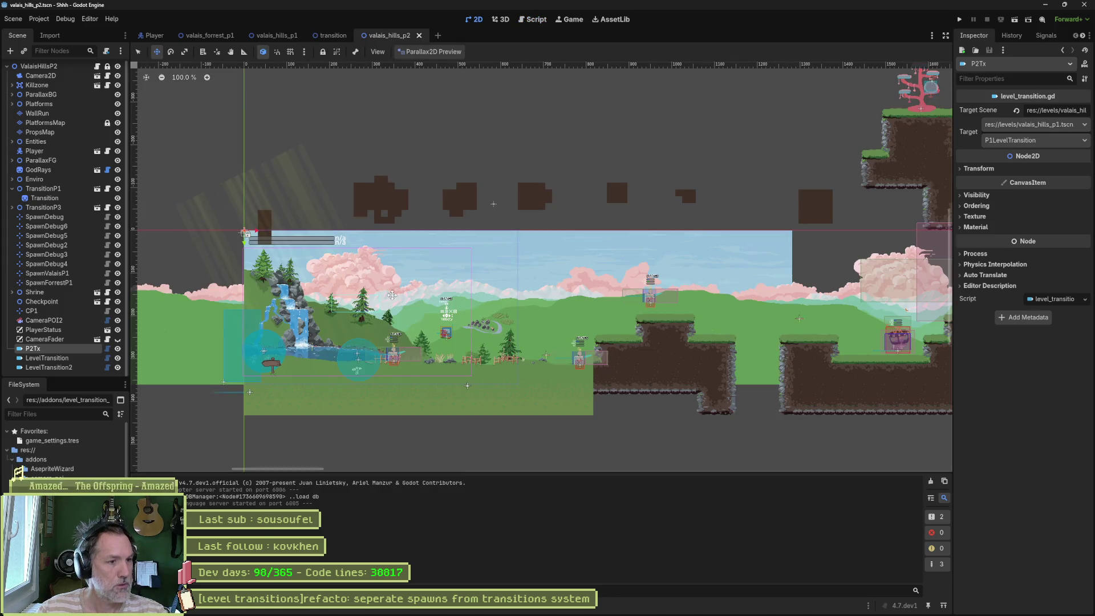
Step: Set the LevelTransition node's Target Scene to valais_forrest_p1.tscn
left_click(54, 360)
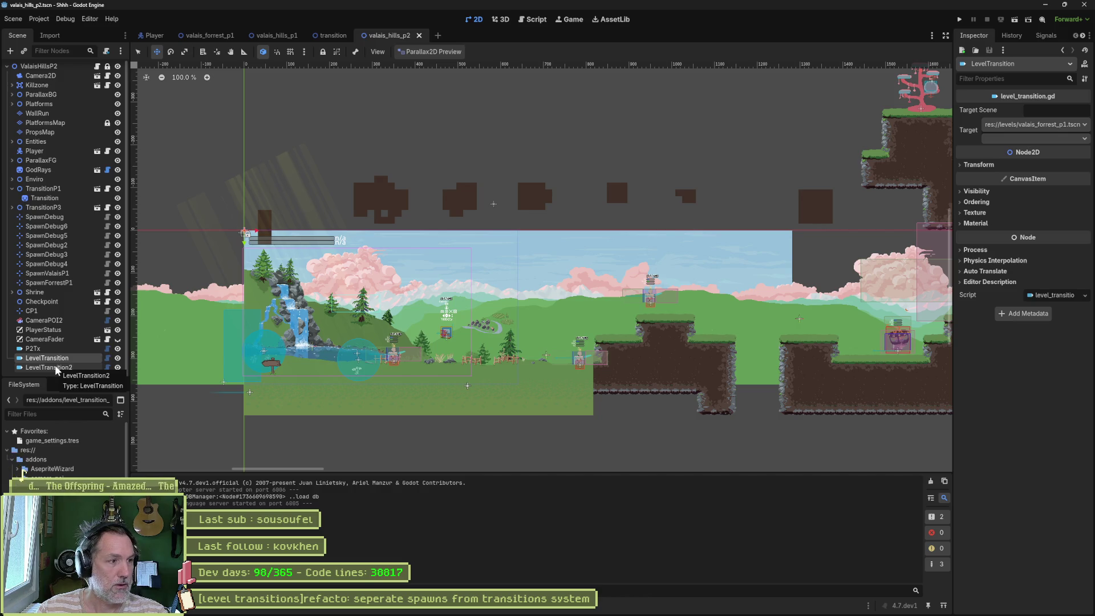
left_click(61, 349)
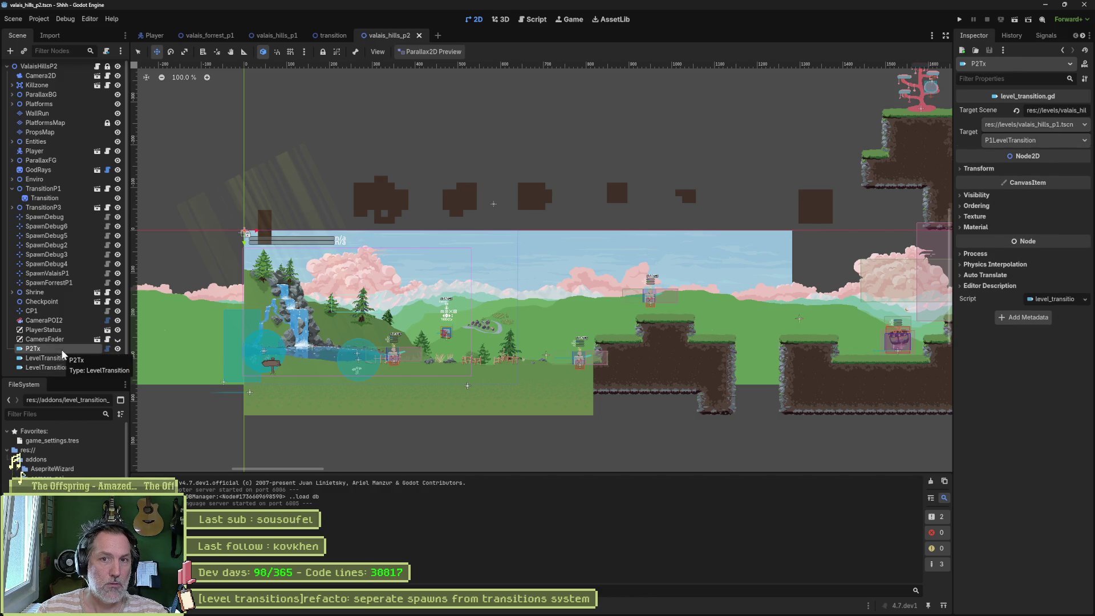
left_click(63, 358)
left_click(1014, 122)
left_click(1029, 137)
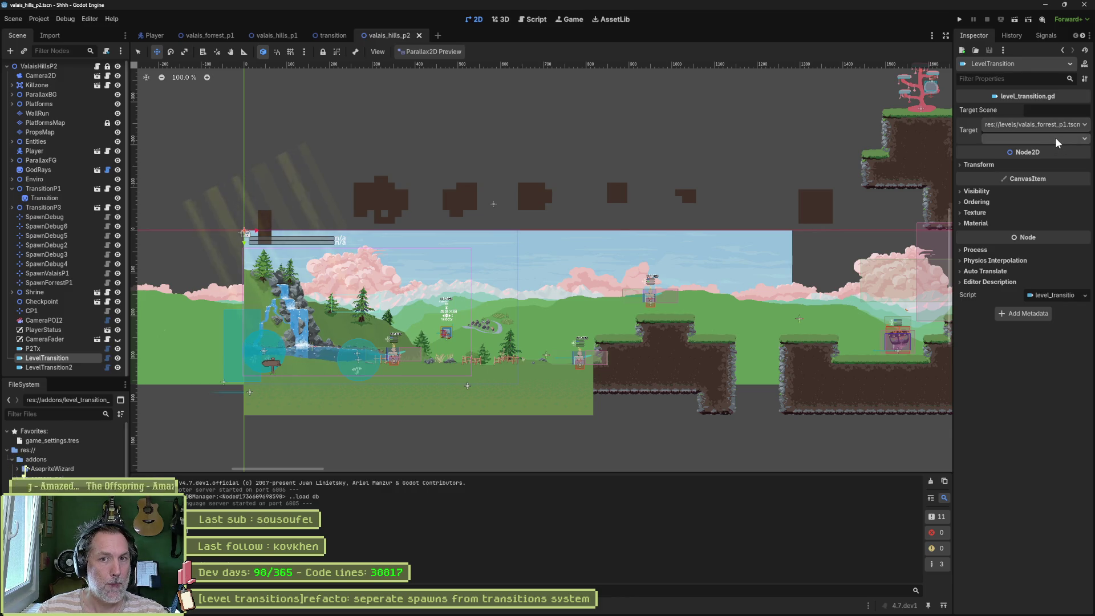
left_click(1039, 125)
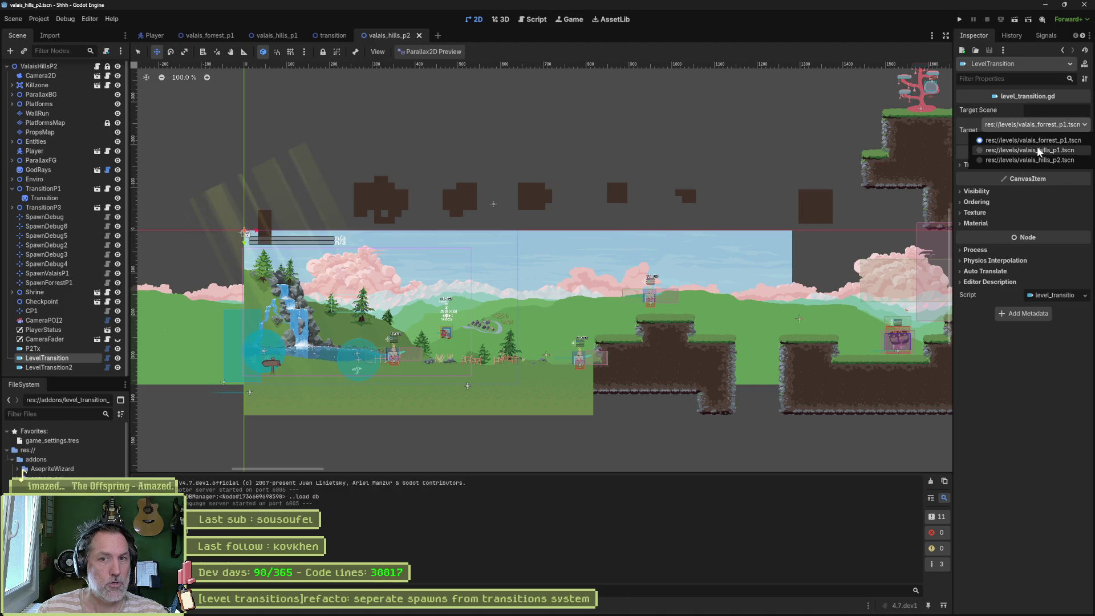
left_click(1037, 146)
left_click(1038, 126)
left_click(1038, 136)
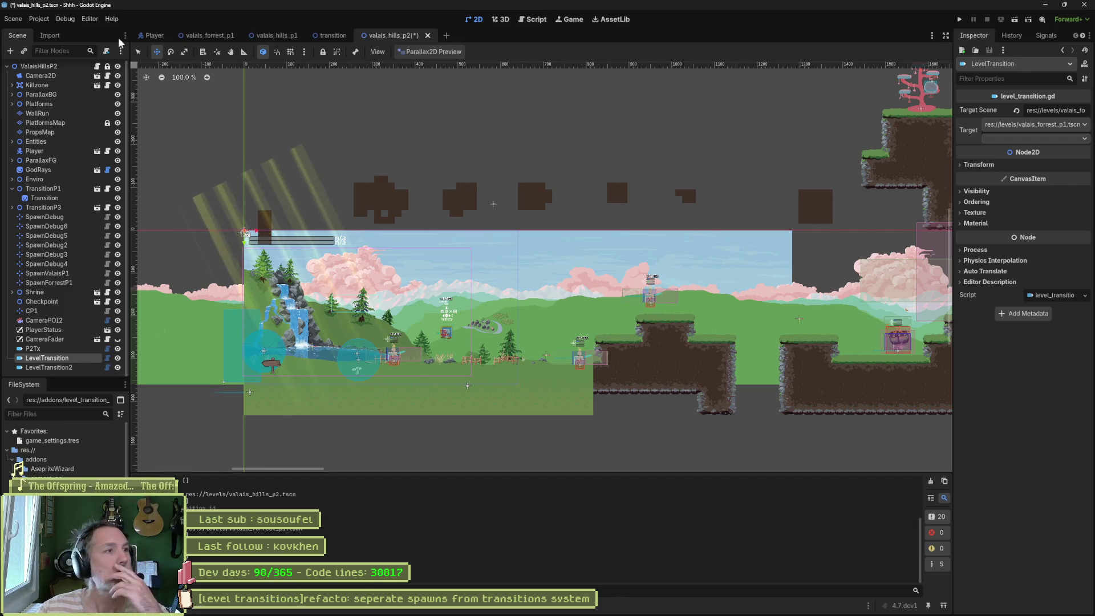
left_click(43, 19)
Step: Run Resync Transitions from Project > Tools and check P2Tx
mouse_move(171, 113)
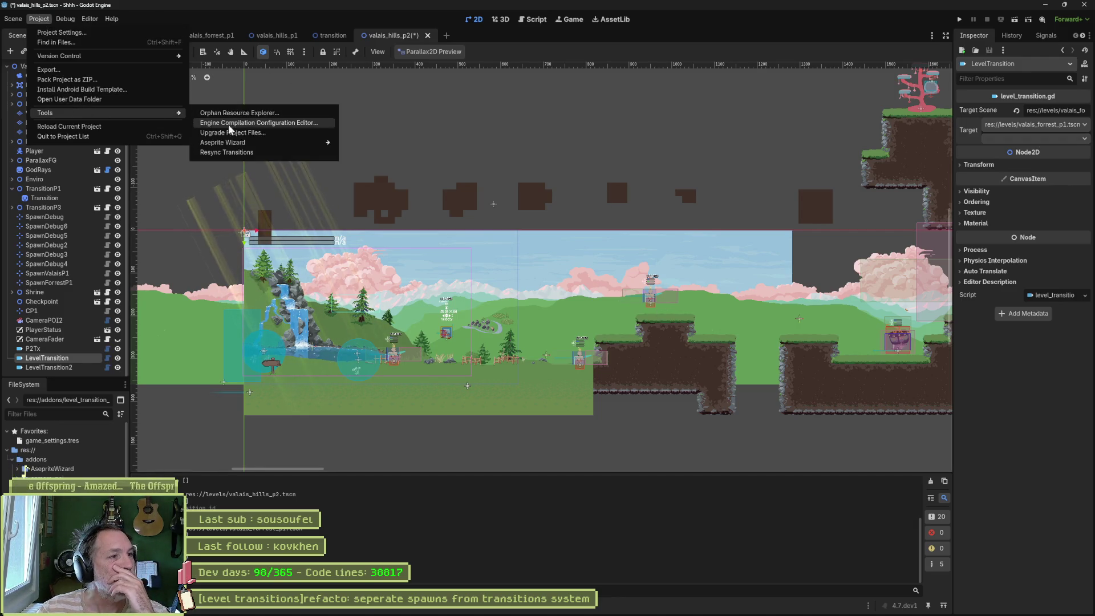
left_click(259, 152)
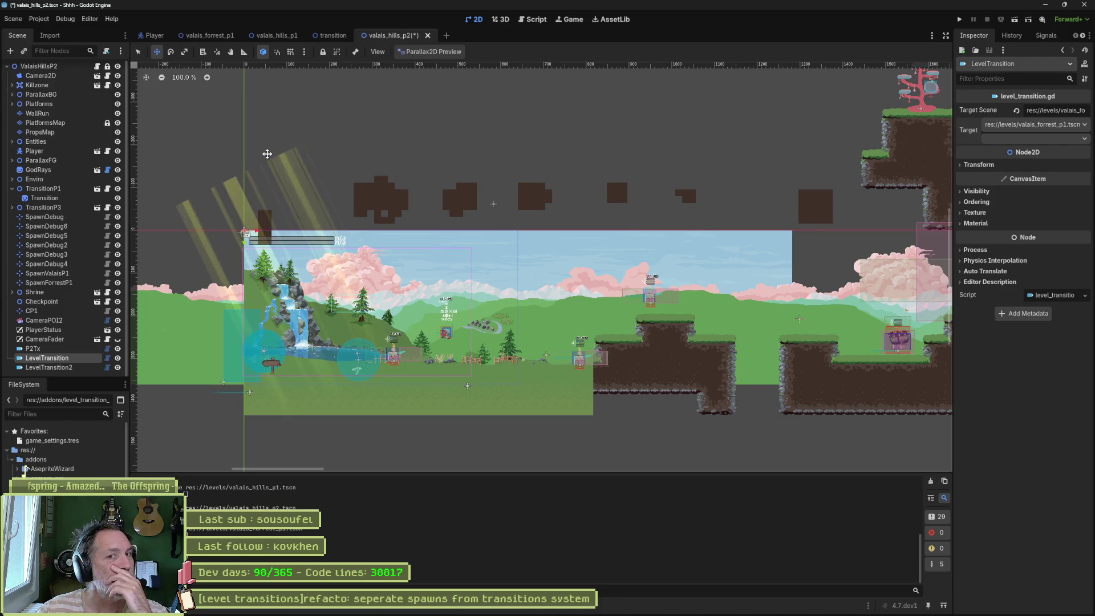
left_click(50, 349)
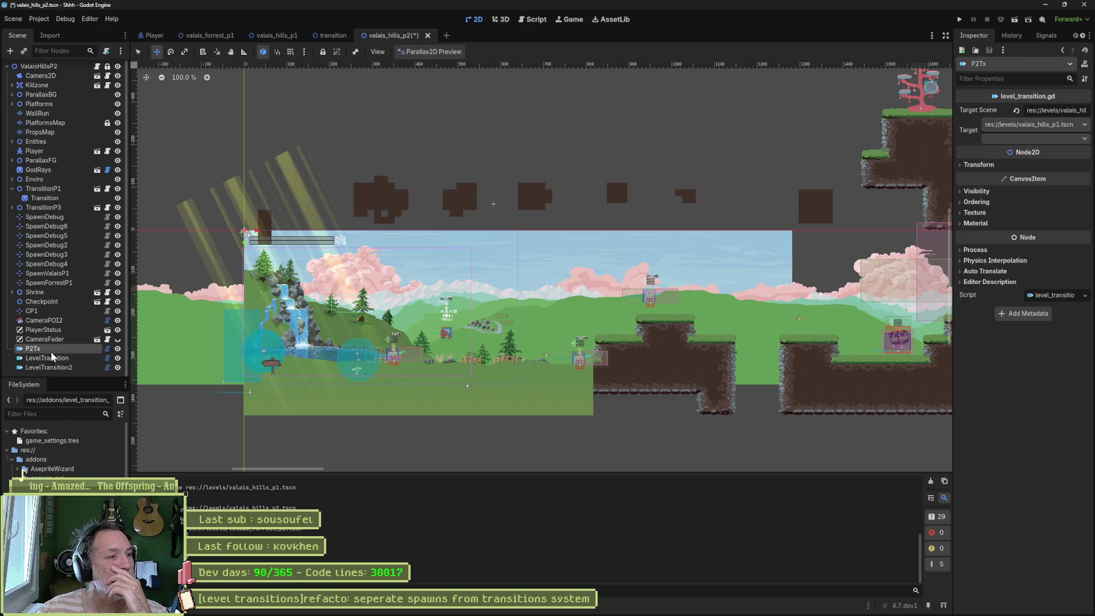
Step: Retarget LevelTransition to valais_hills_p1.tscn and inspect transition_db.tres with its three scenes
left_click(54, 360)
left_click(1046, 123)
left_click(1031, 150)
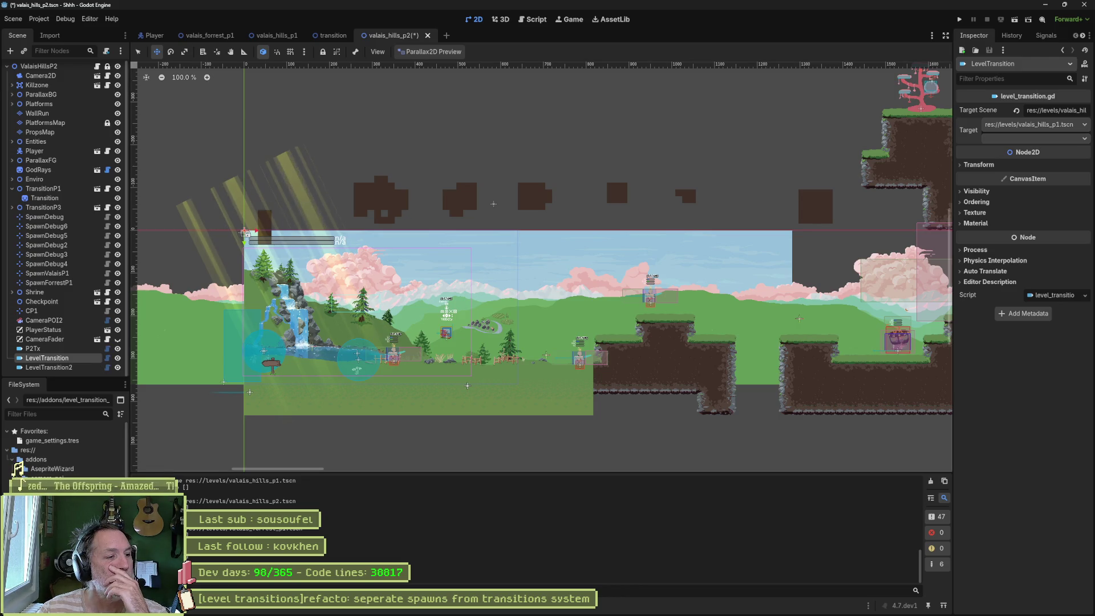
left_click(1055, 110)
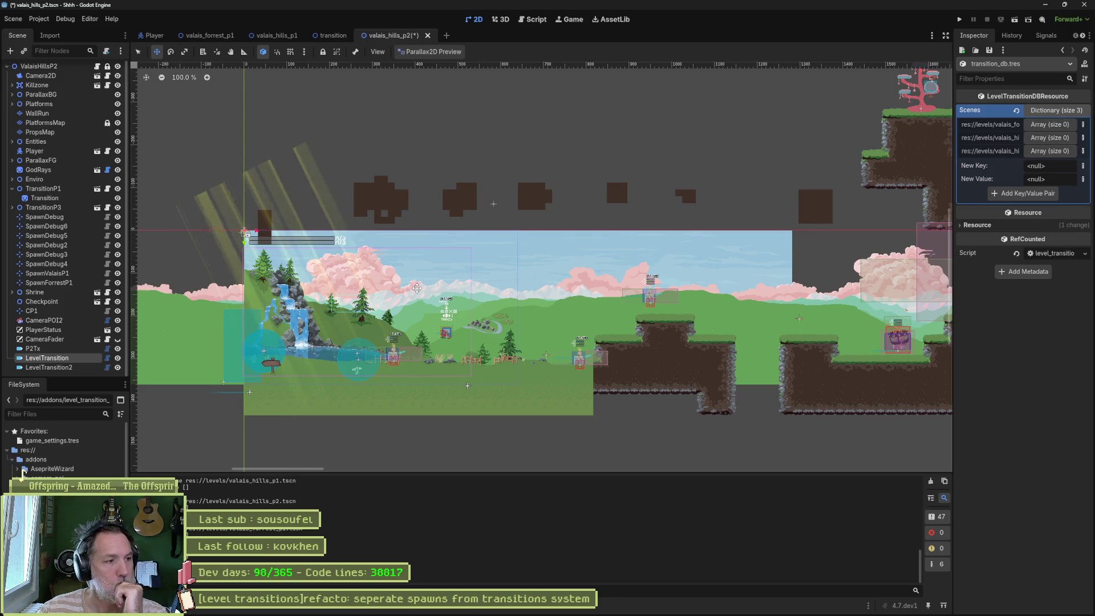
Step: Open level_transition_property.gd from the inspector plugin's preload path
left_click(530, 20)
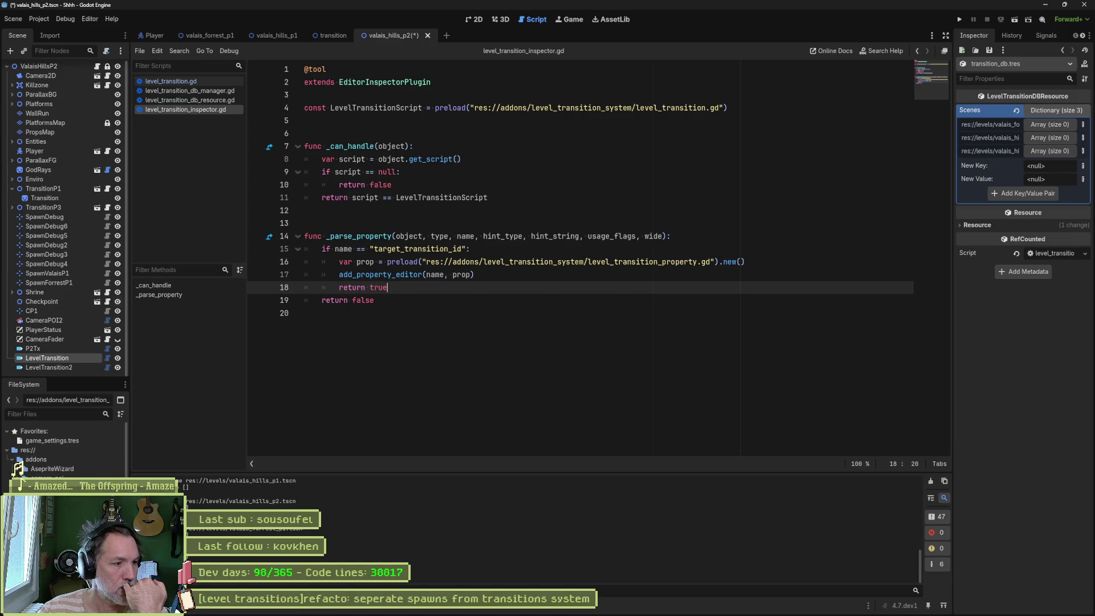
left_click(548, 261, "ctrl")
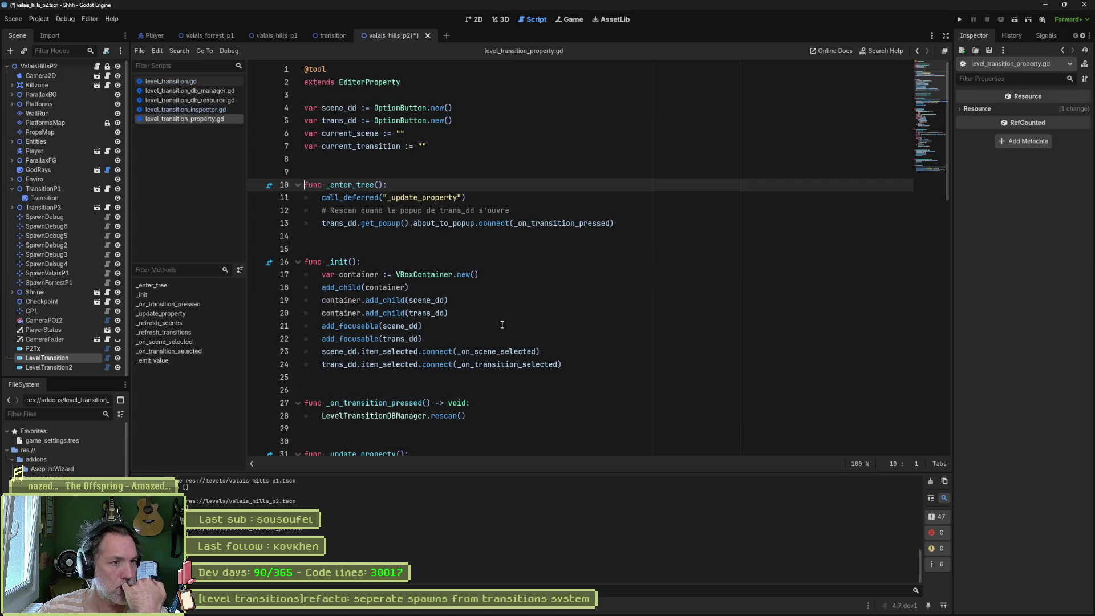